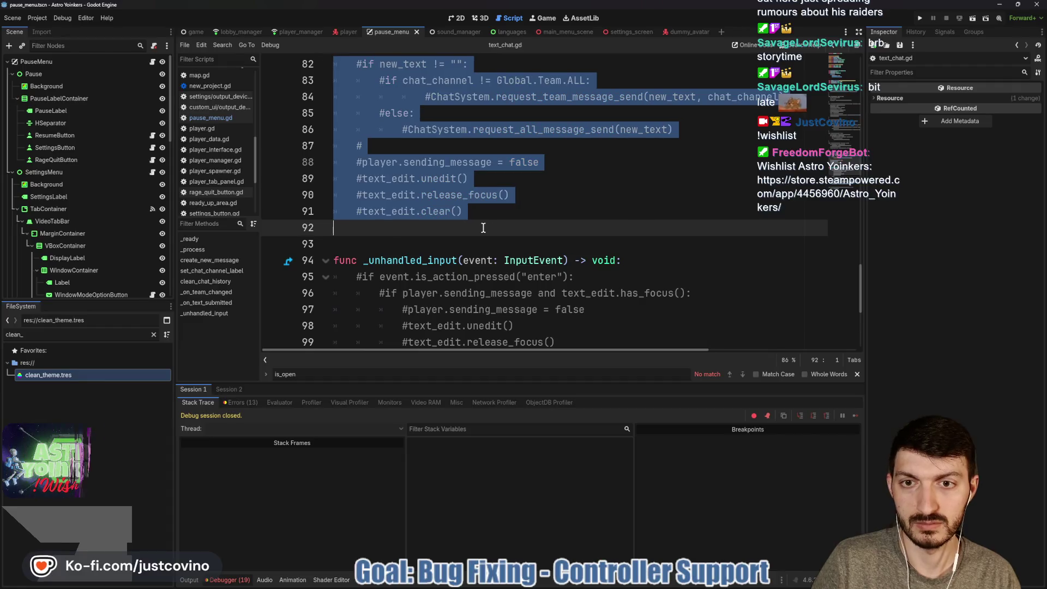
Step: Comment out the text-submit handler body and the unhandled-input function header in text_chat.gd
key(ctrl+k)
scroll(483, 227, down, 4)
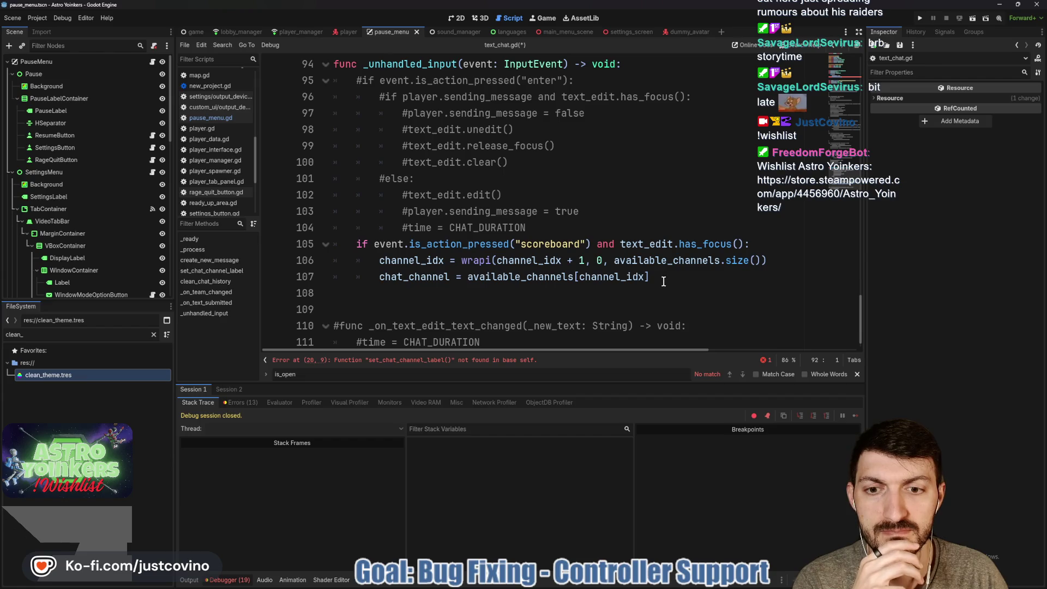
mouse_move(664, 281)
mouse_down()
mouse_move(349, 260)
mouse_move(343, 244)
mouse_up()
scroll(585, 237, up, 2)
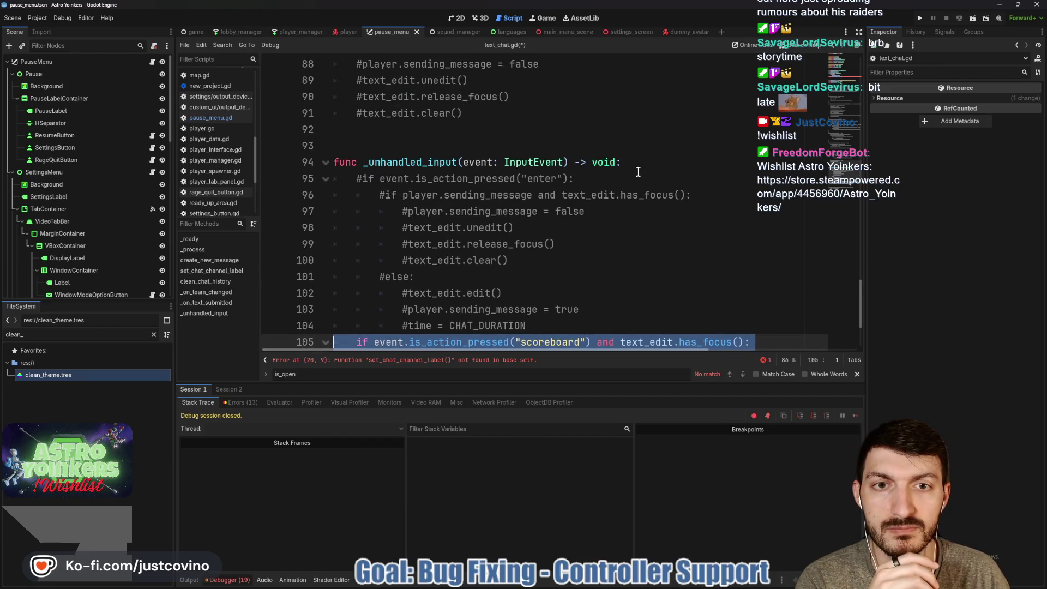
drag(638, 169, 331, 164)
key(ctrl+k)
Step: Comment out the scoreboard channel-switch lines 105–107 and the exports, variables and constants
scroll(561, 222, down, 3)
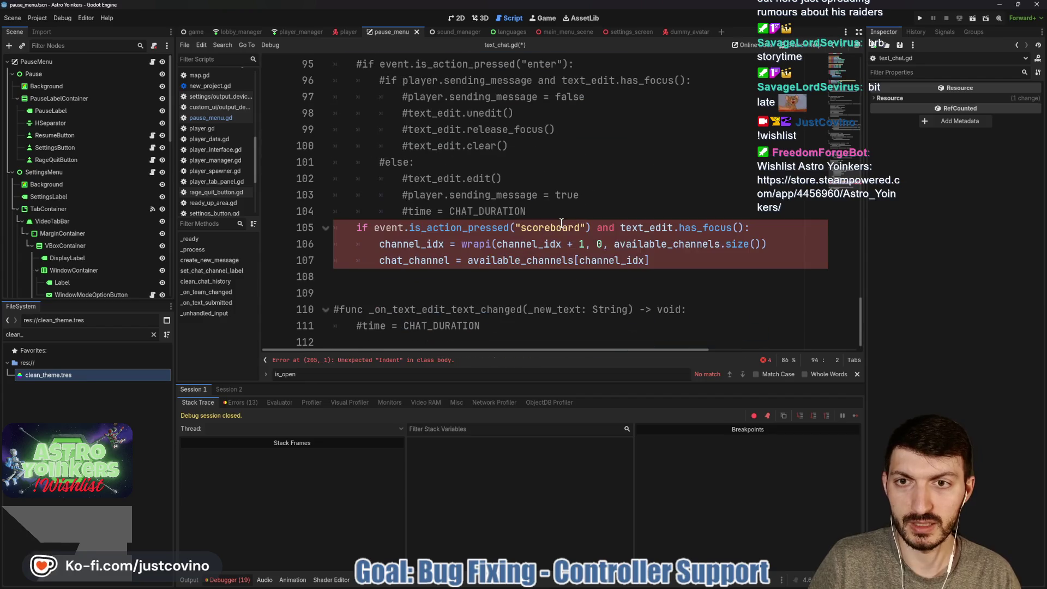
mouse_move(690, 260)
mouse_down()
mouse_move(376, 243)
mouse_move(334, 227)
mouse_up()
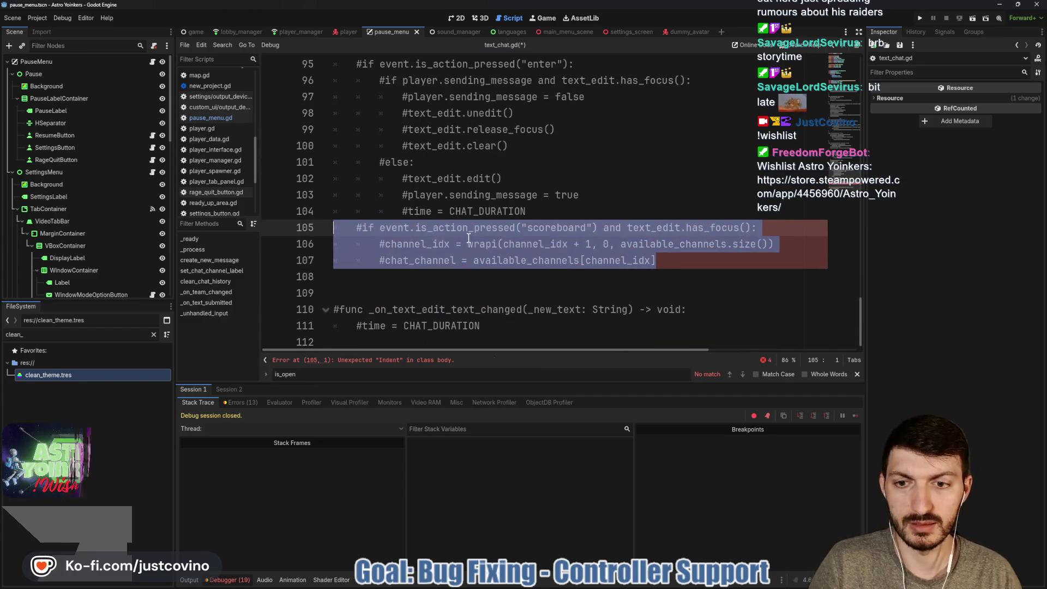
key(ctrl+k)
click(446, 360)
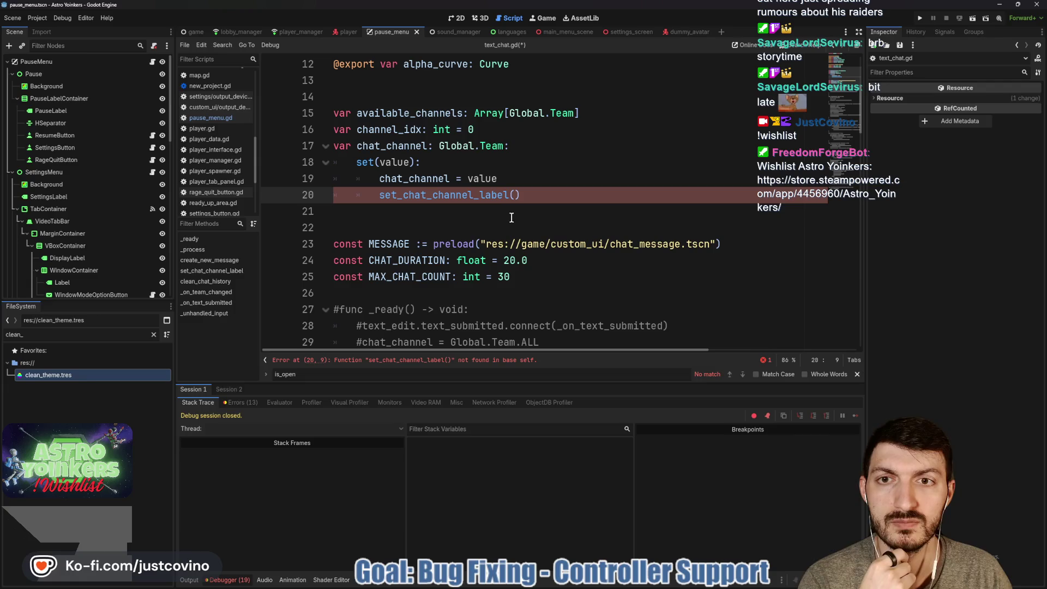
scroll(403, 214, up, 4)
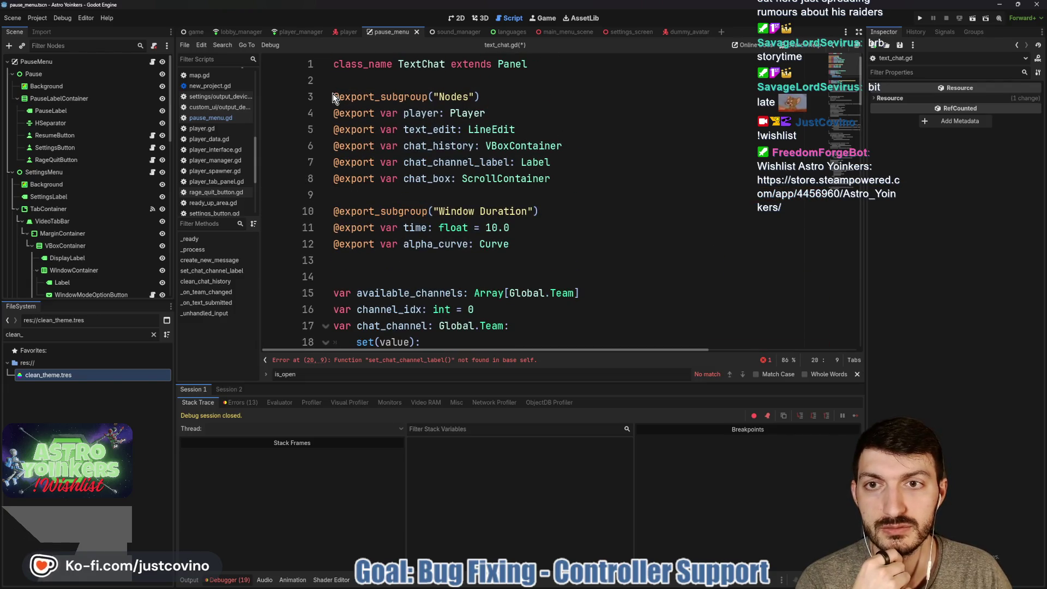
mouse_move(333, 96)
mouse_down()
mouse_move(498, 191)
mouse_move(523, 262)
mouse_move(491, 262)
mouse_move(543, 263)
mouse_up()
key(ctrl+k)
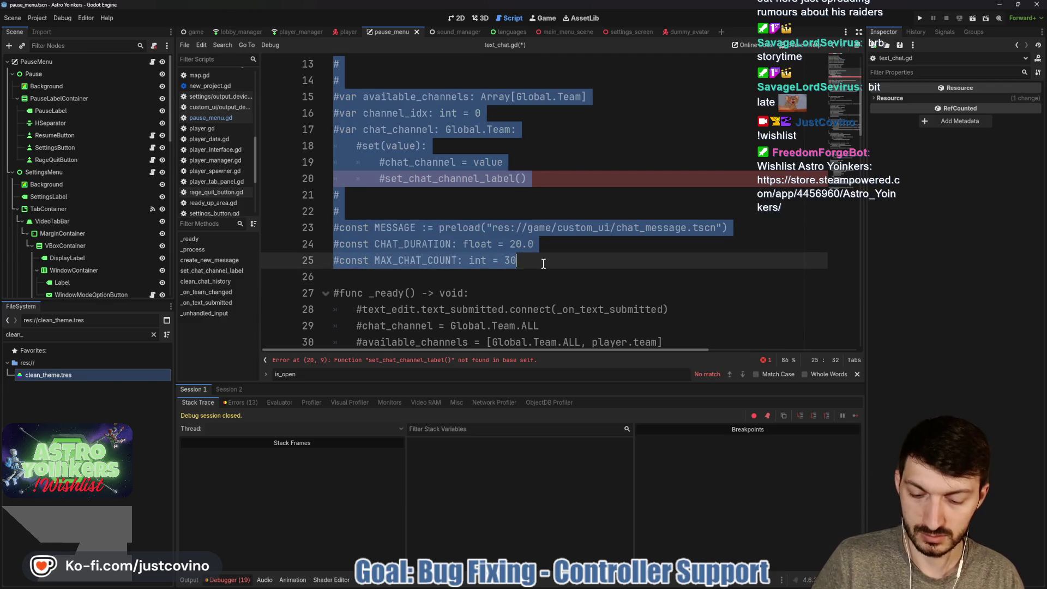
Step: Save text_chat.gd and switch to the player scene's script
click(521, 212)
scroll(521, 213, up, 4)
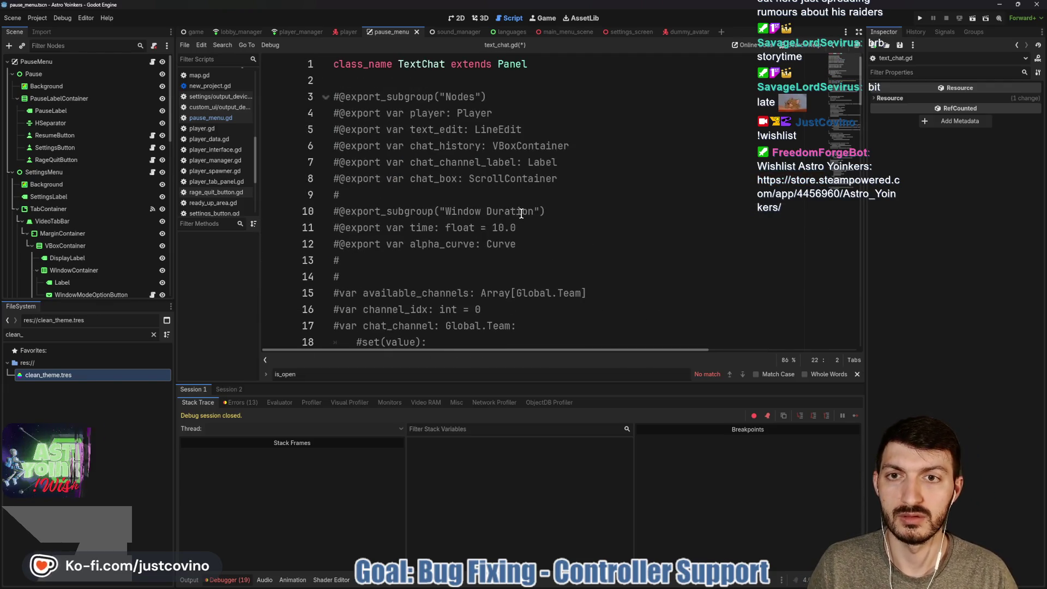
key(ctrl+s)
scroll(518, 211, down, 20)
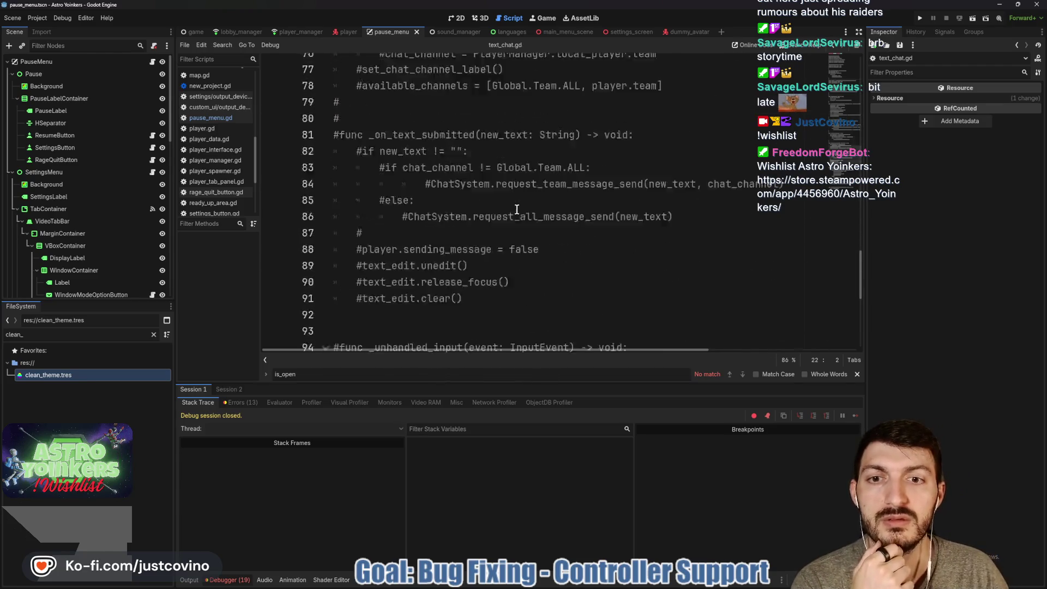
scroll(516, 209, down, 6)
scroll(517, 209, up, 1)
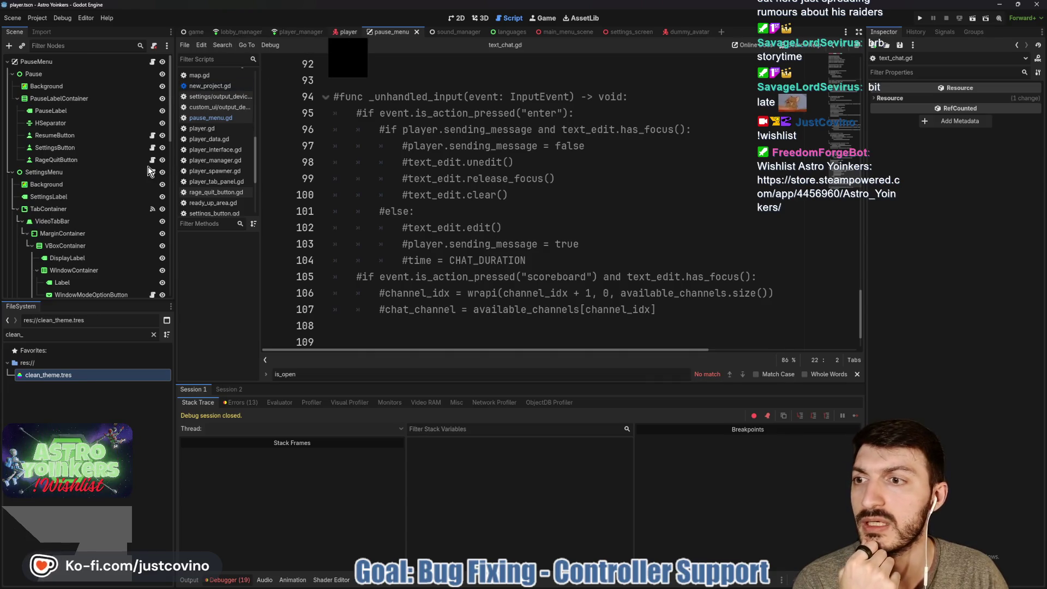
key(ctrl+shift+Tab)
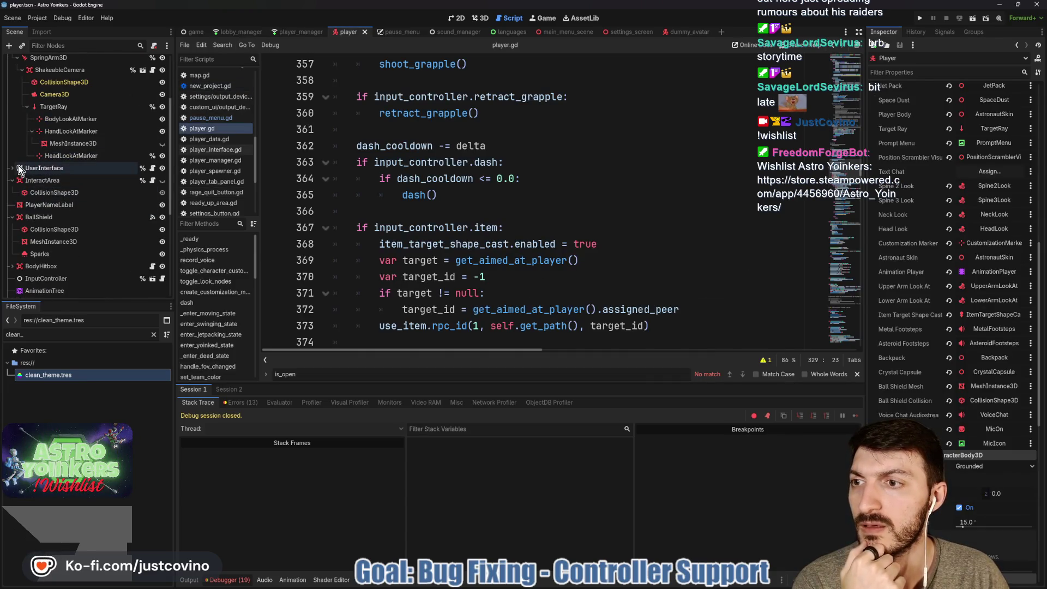
Step: Expand UserInterface, peek inside GameMessagesBox, and browse HUD nodes like TabMenu and TempStats
click(18, 168)
scroll(79, 181, down, 2)
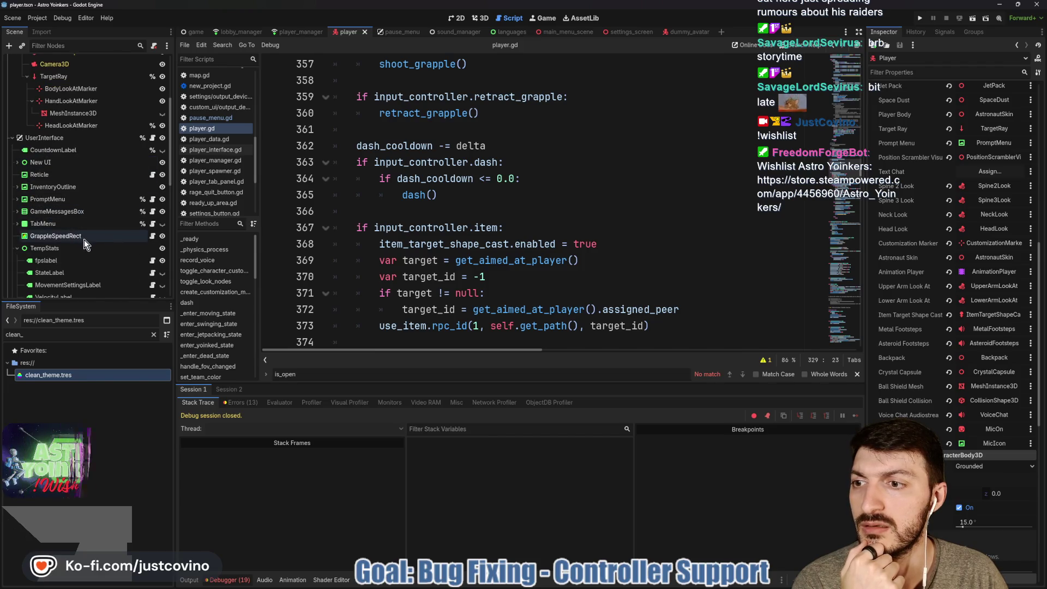
scroll(73, 252, down, 2)
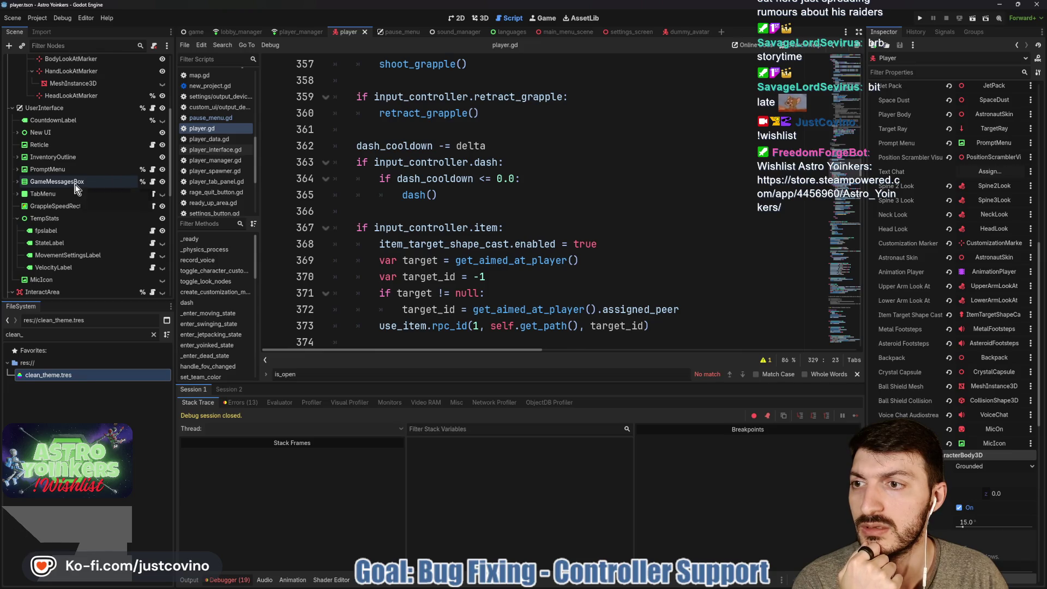
click(17, 182)
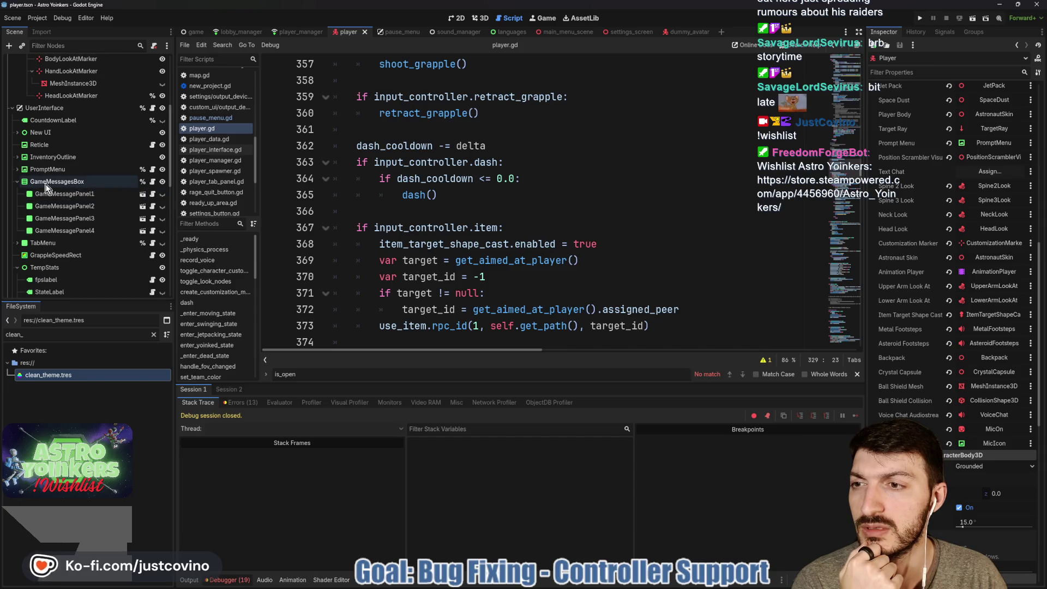
click(17, 181)
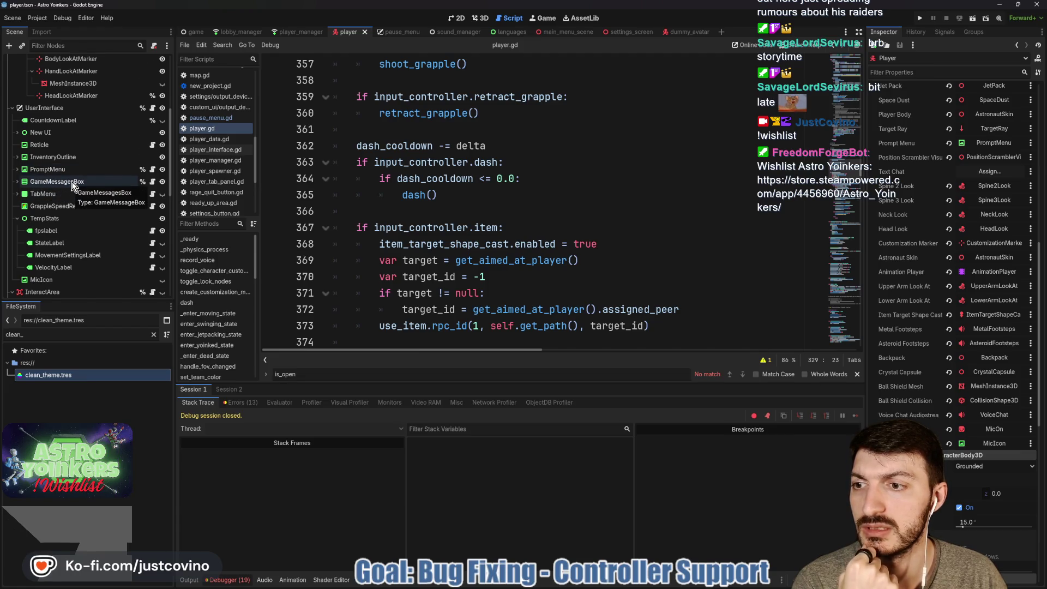
scroll(73, 186, down, 10)
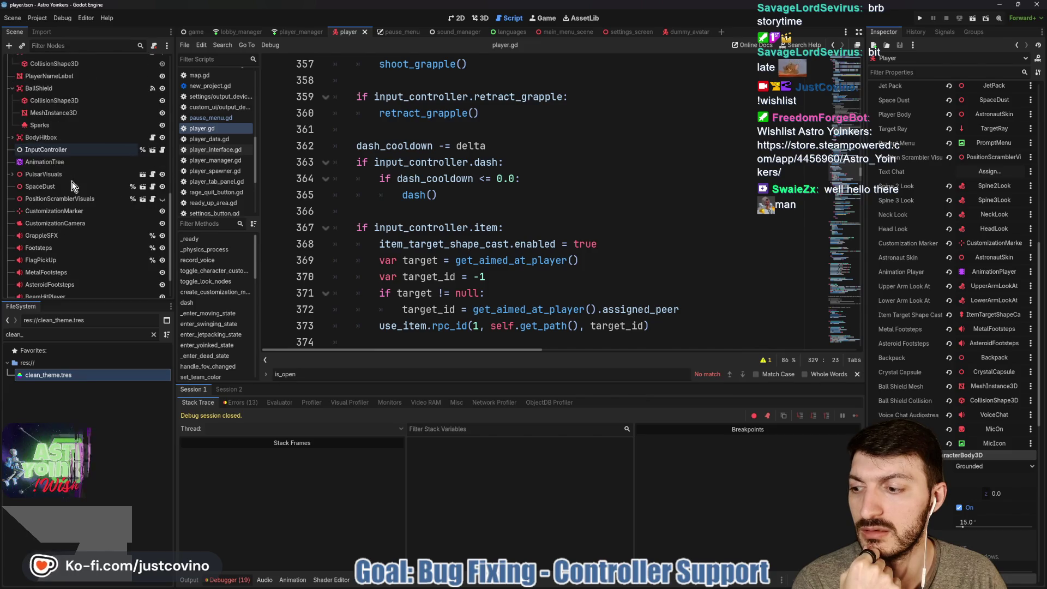
scroll(72, 186, down, 2)
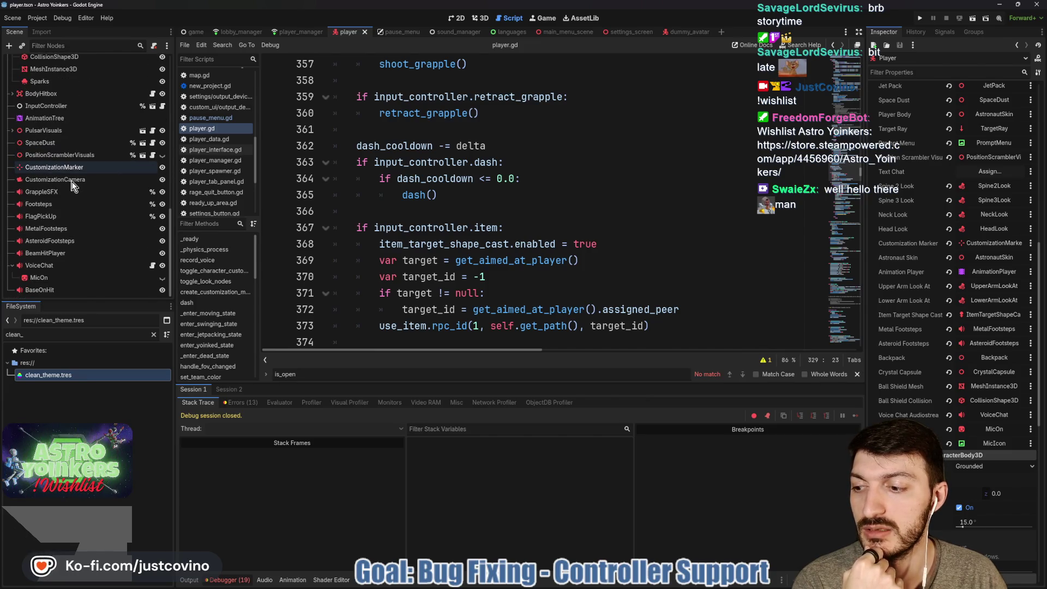
scroll(72, 186, up, 8)
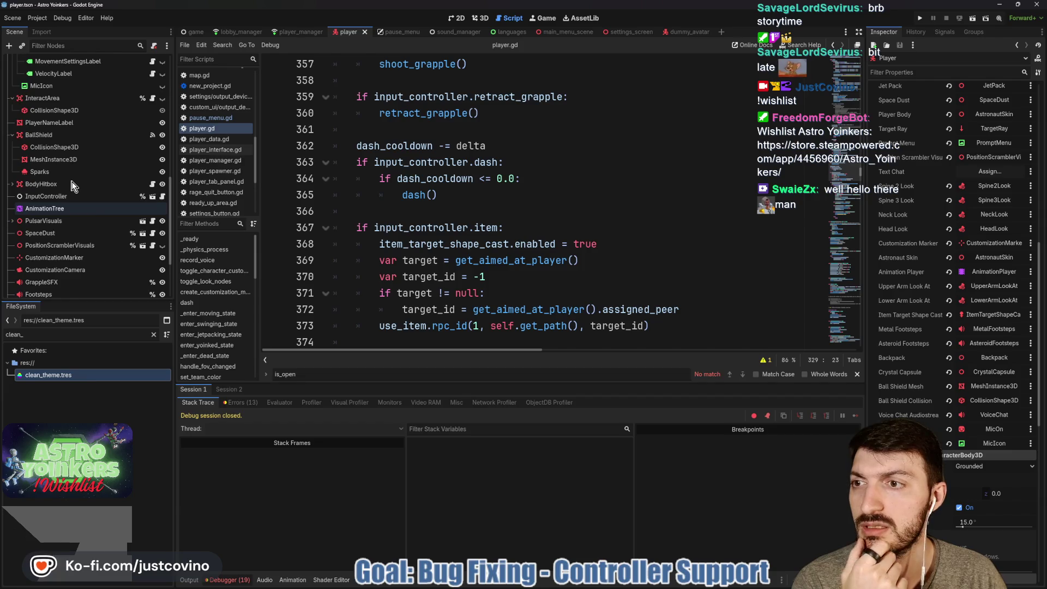
scroll(73, 186, up, 1)
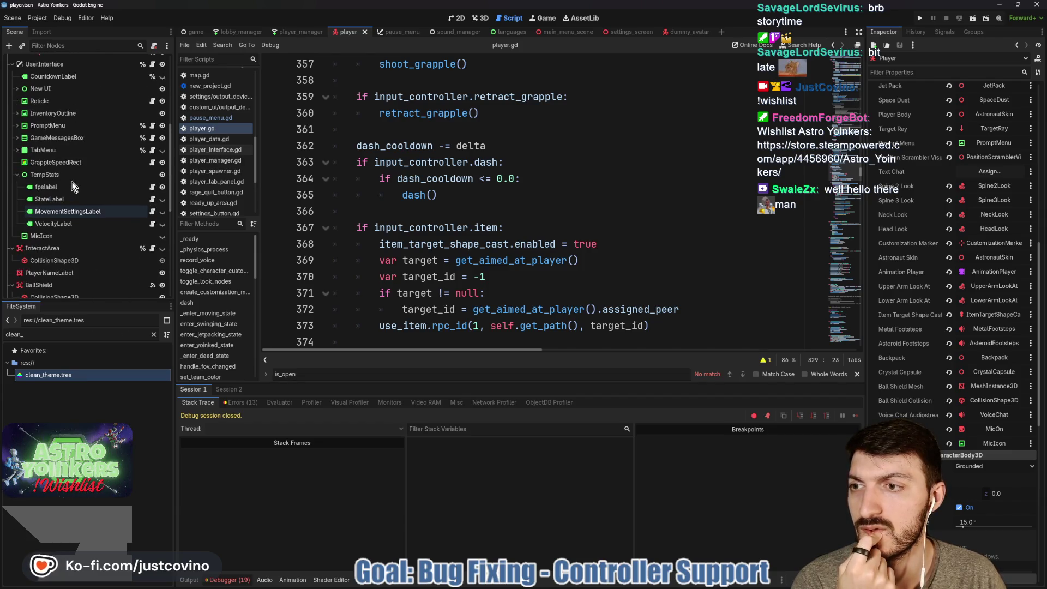
scroll(72, 186, up, 1)
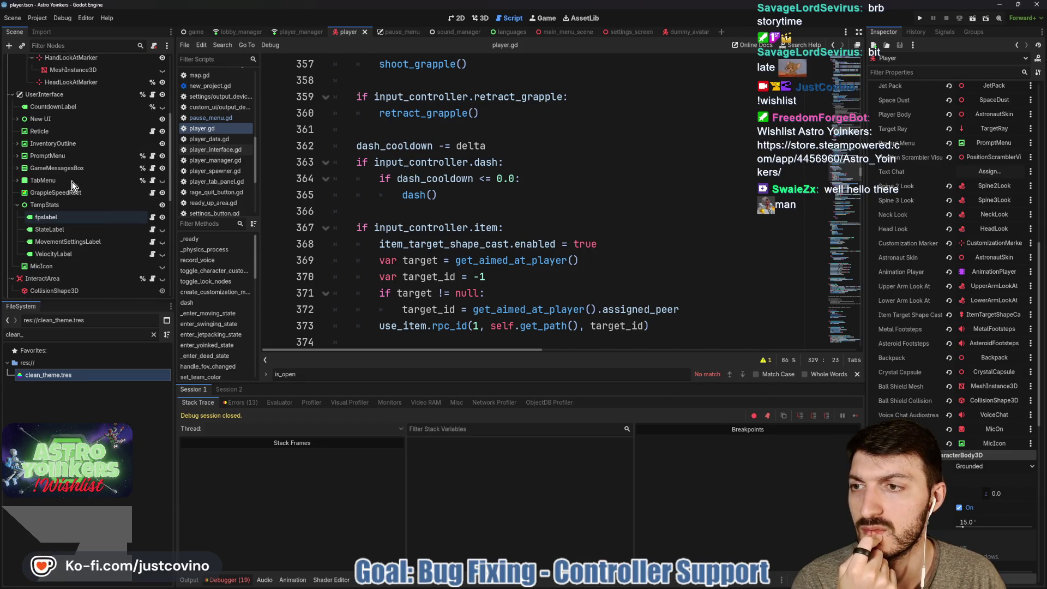
Step: Save the player scene from the 2D view, collapse its node tree, and bring up the pause_menu Settings scene
click(458, 22)
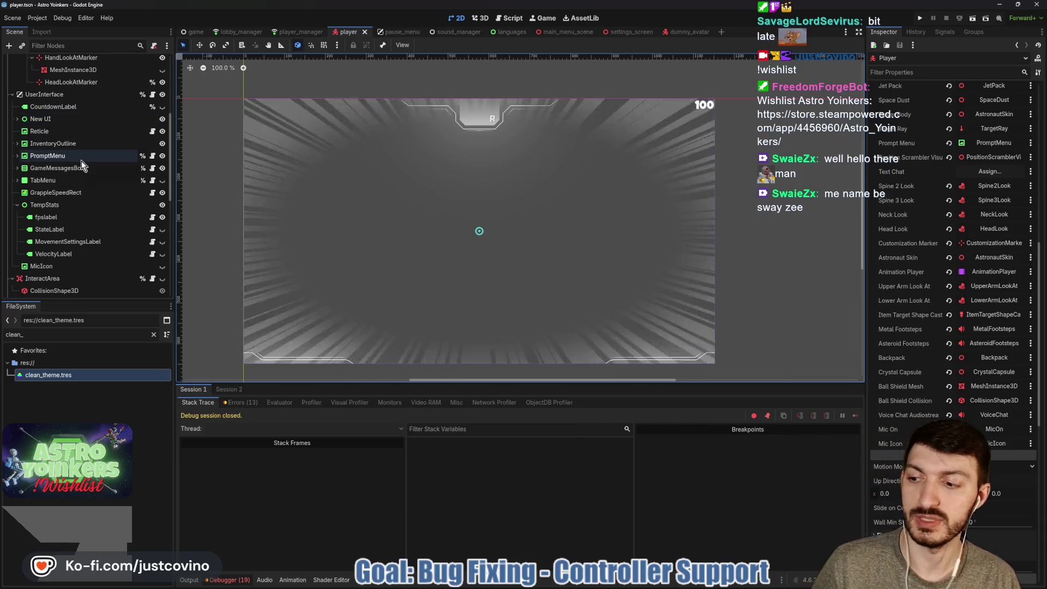
key(ctrl+s)
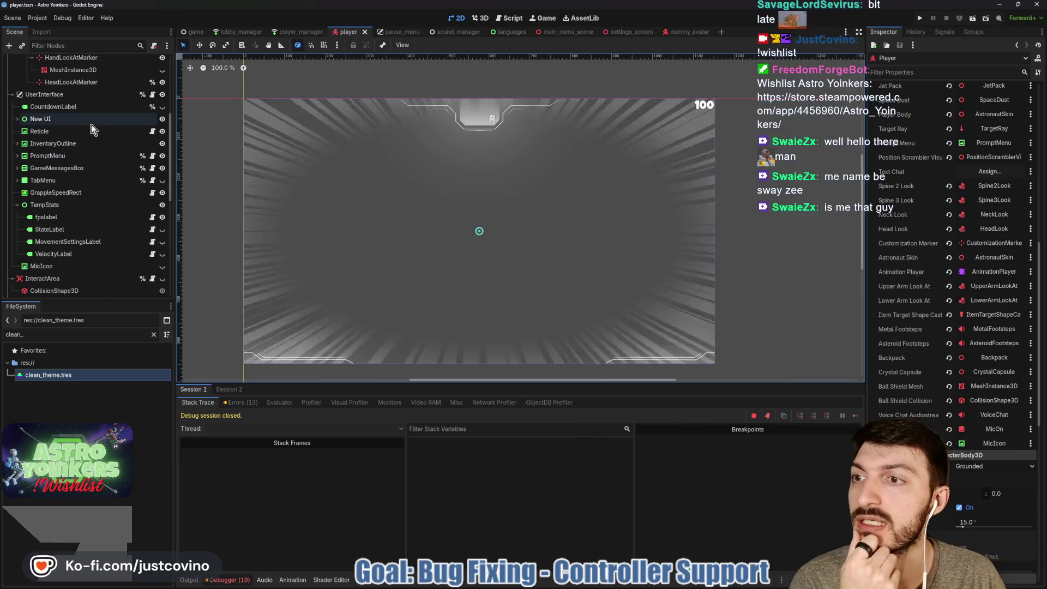
click(18, 118)
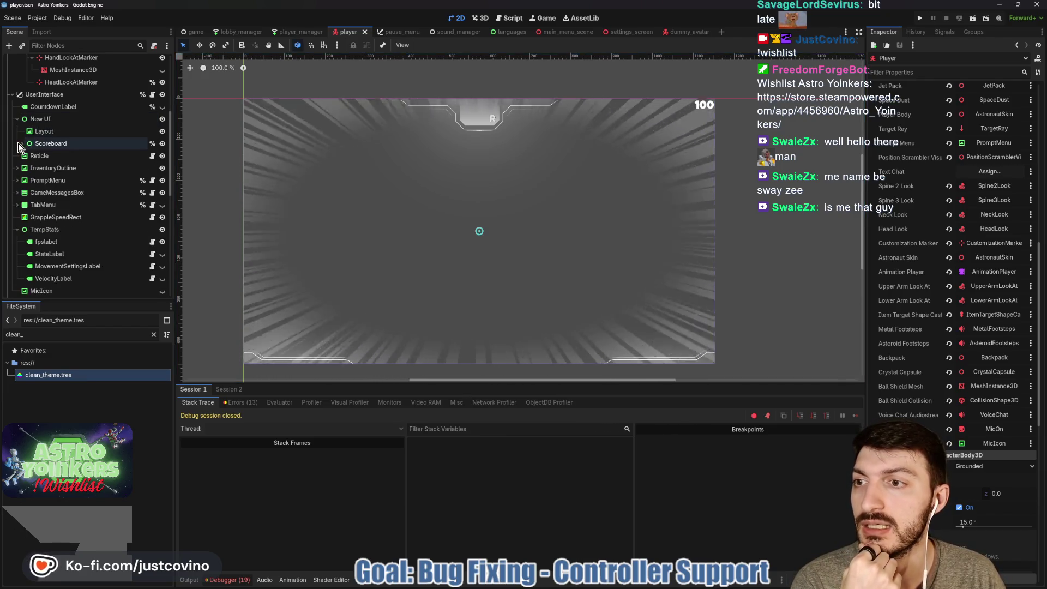
click(18, 143)
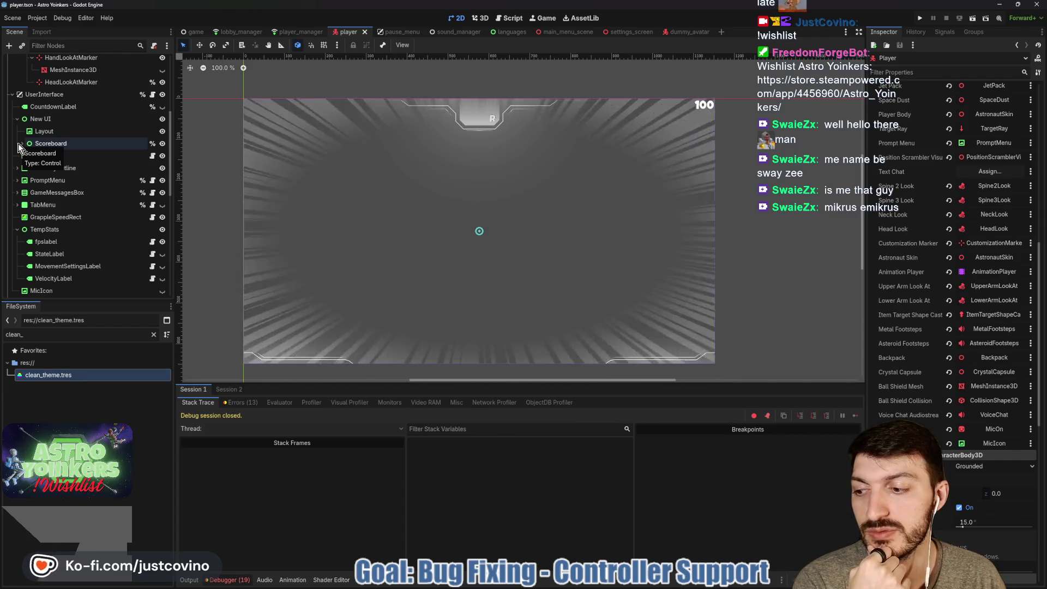
click(12, 94)
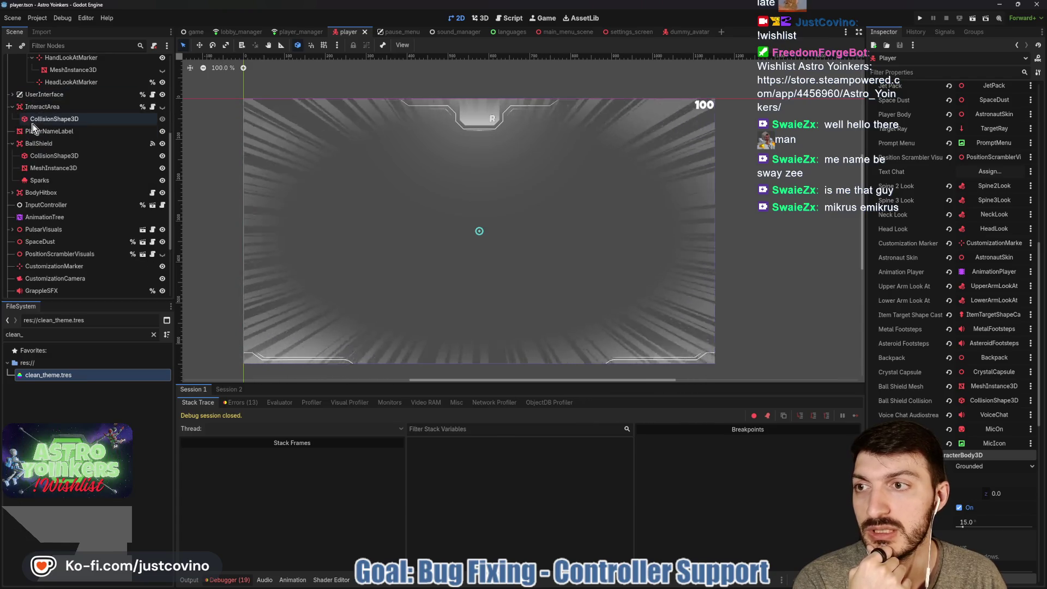
click(12, 106)
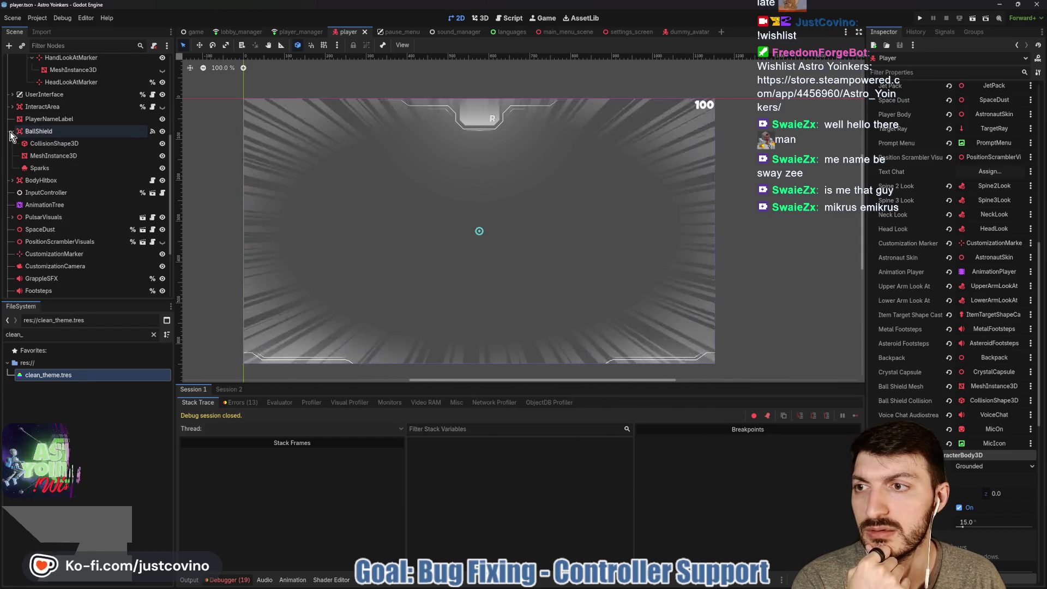
click(11, 131)
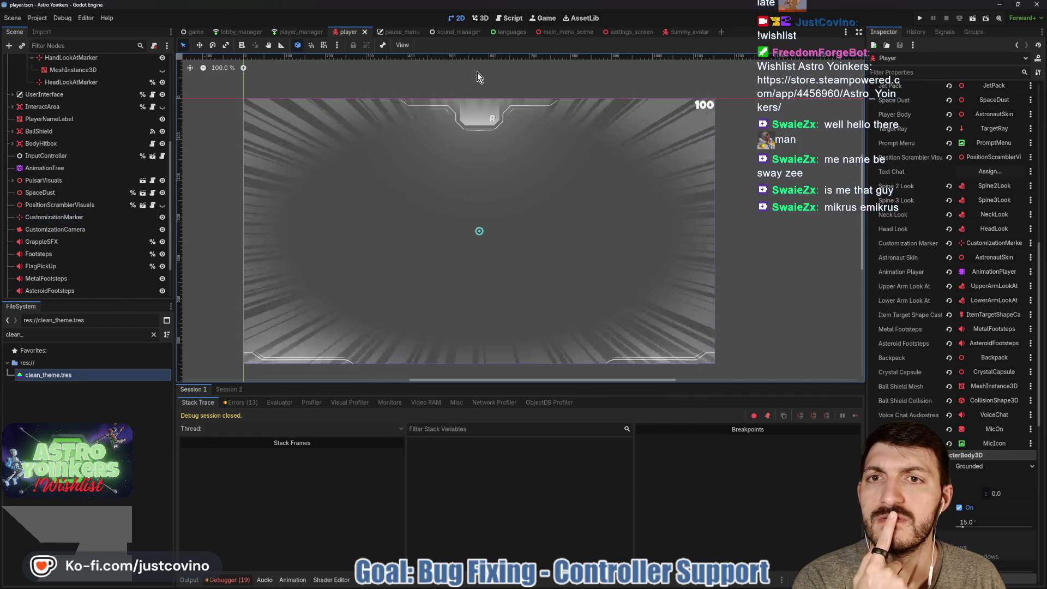
click(392, 33)
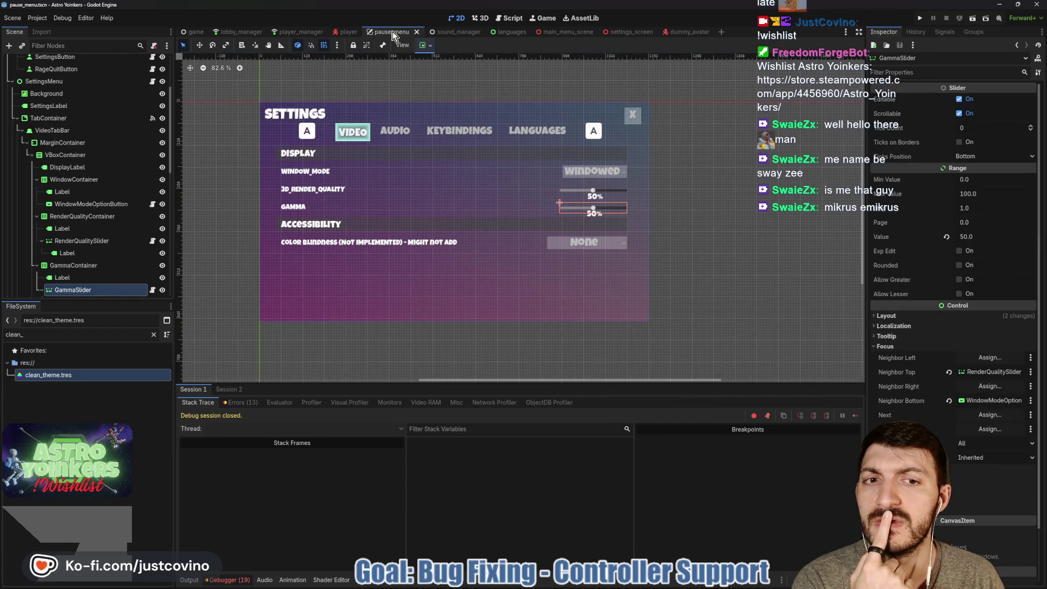
click(84, 205)
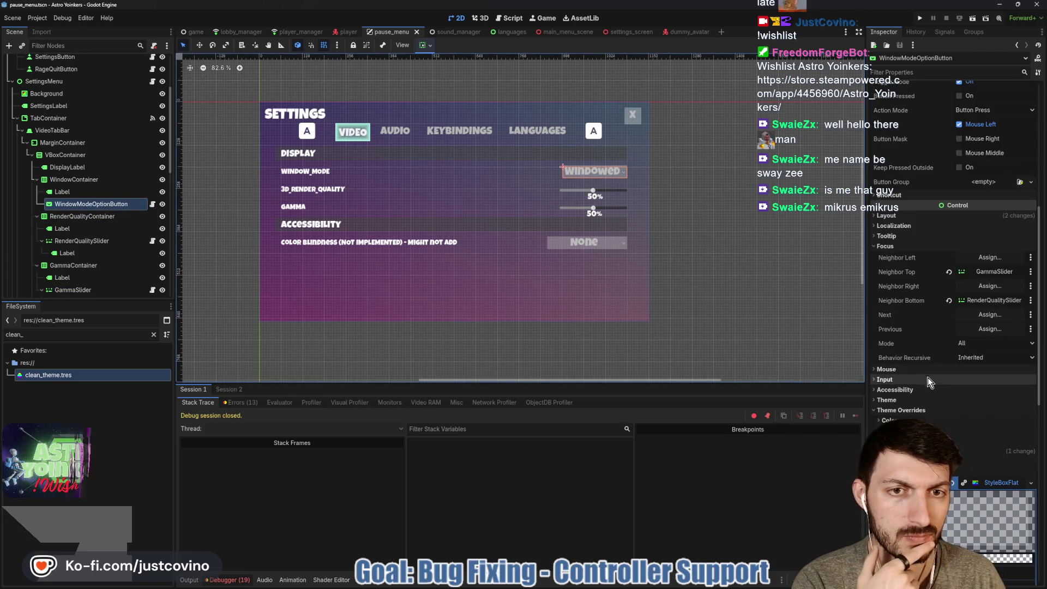
scroll(921, 371, down, 5)
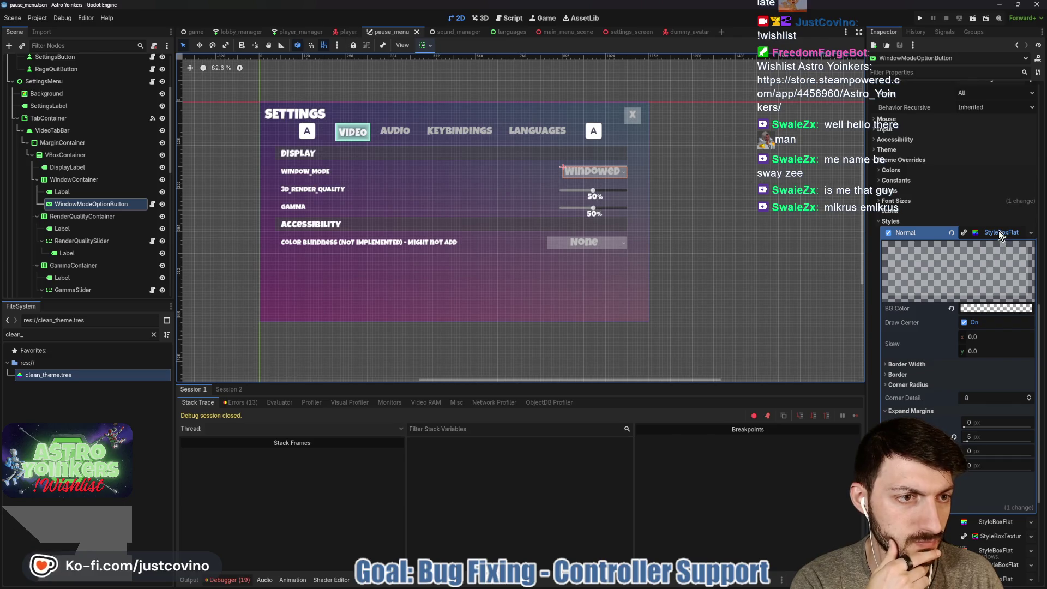
click(999, 230)
click(986, 362)
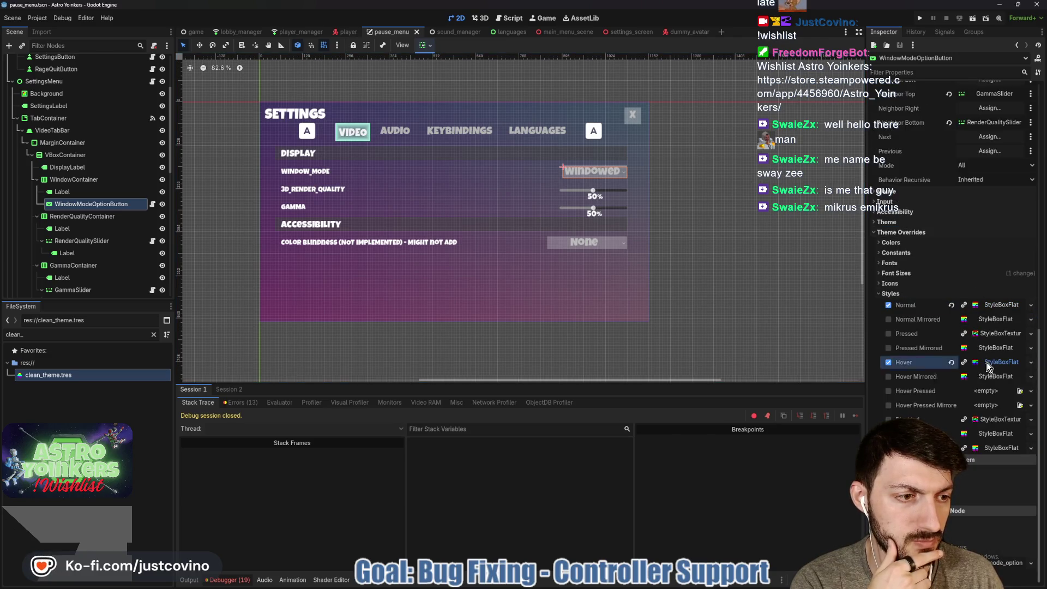
click(1000, 447)
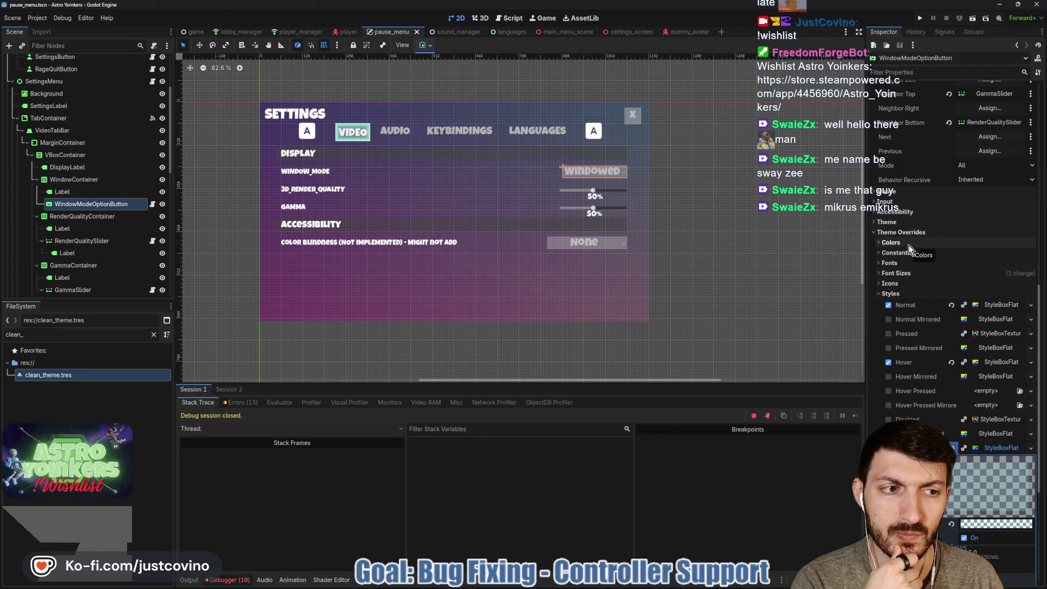
Step: Open clean_theme.tres in the theme editor and add an OptionButton item type
double_click(122, 376)
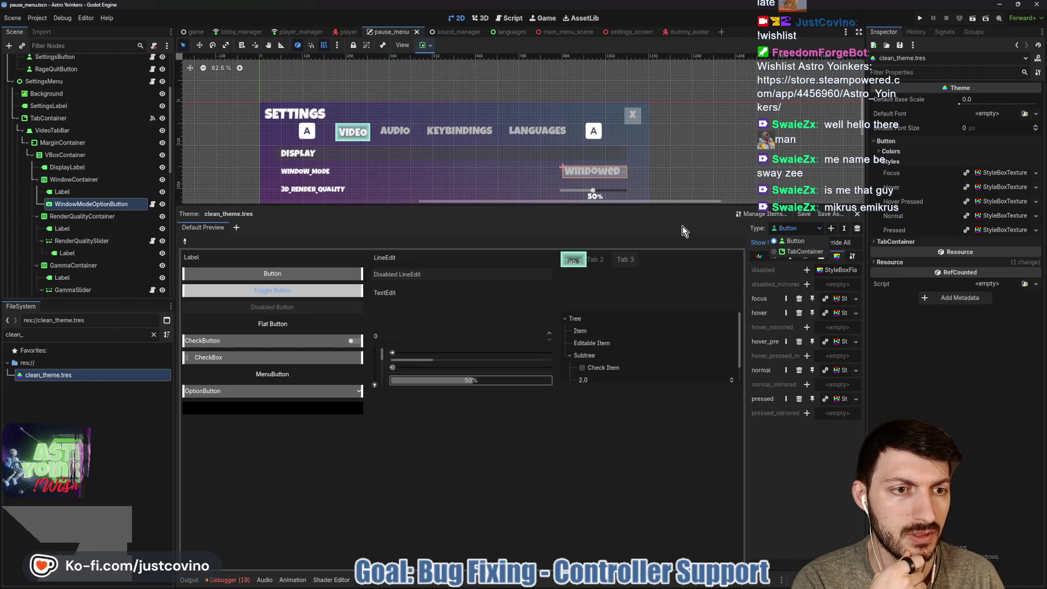
click(831, 229)
text(option)
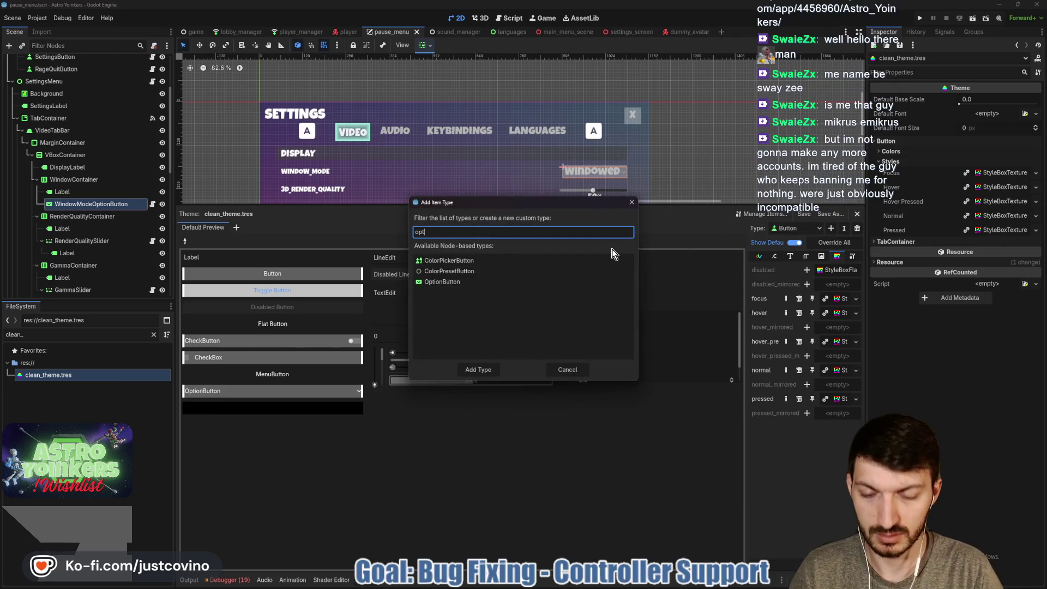
click(537, 260)
click(478, 369)
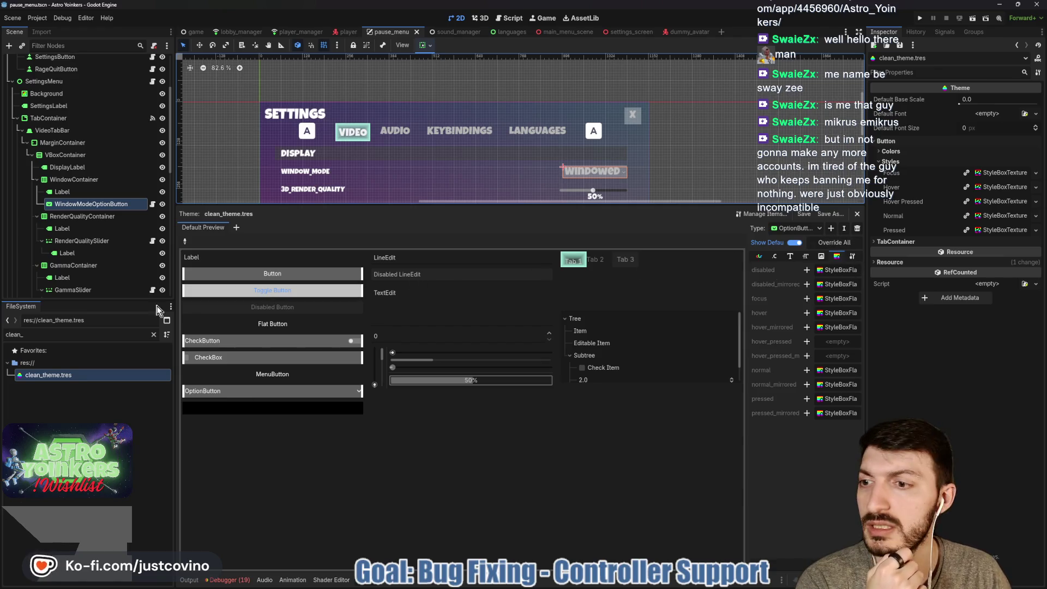
Step: Copy WindowModeOptionButton's focus StyleBox override into the theme's OptionButton focus slot
click(94, 208)
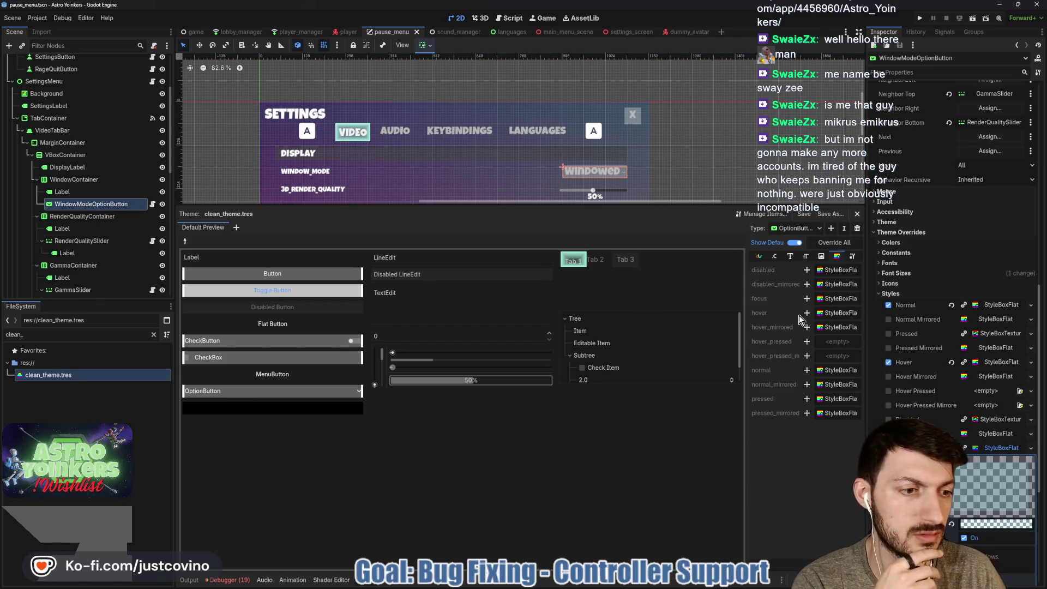
click(993, 448)
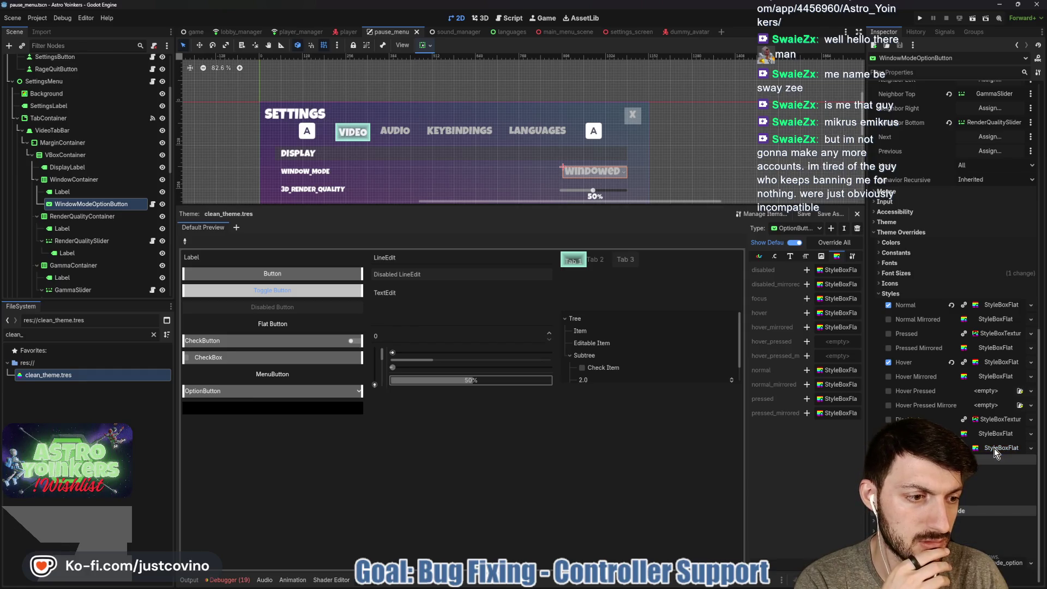
right_click(993, 448)
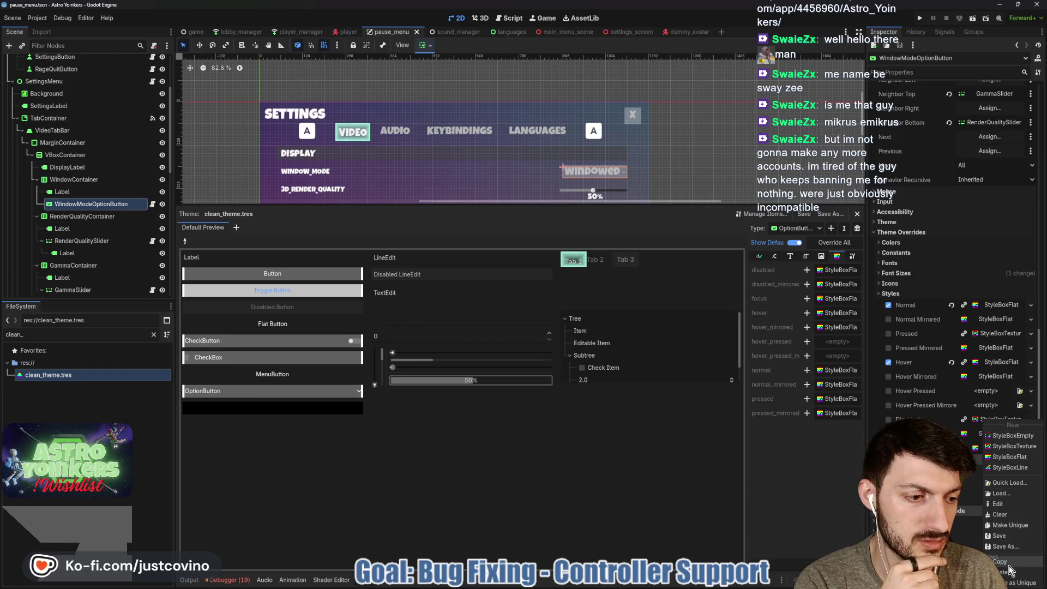
click(973, 518)
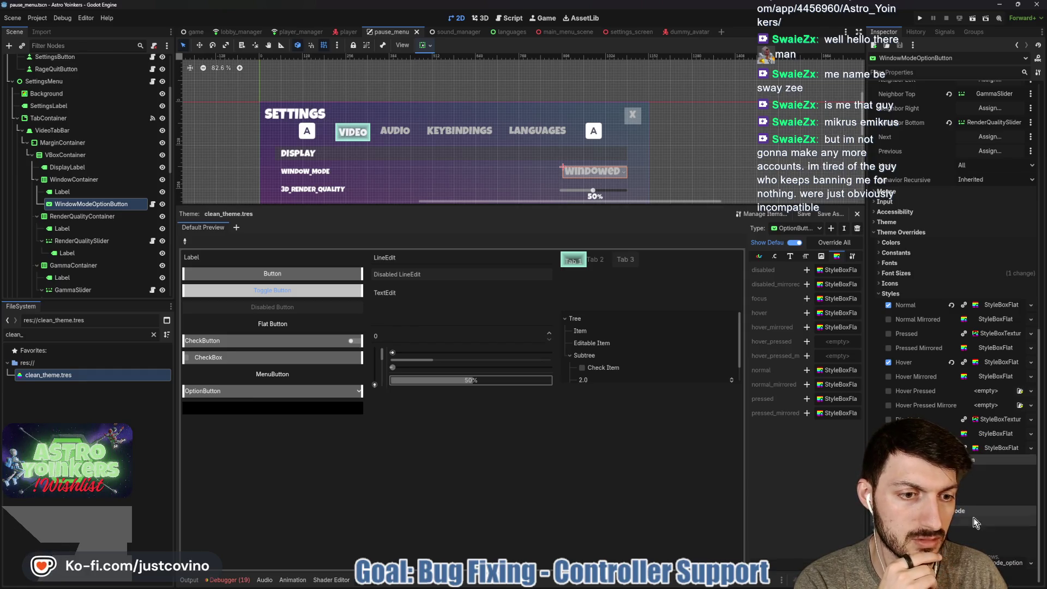
click(829, 299)
click(863, 389)
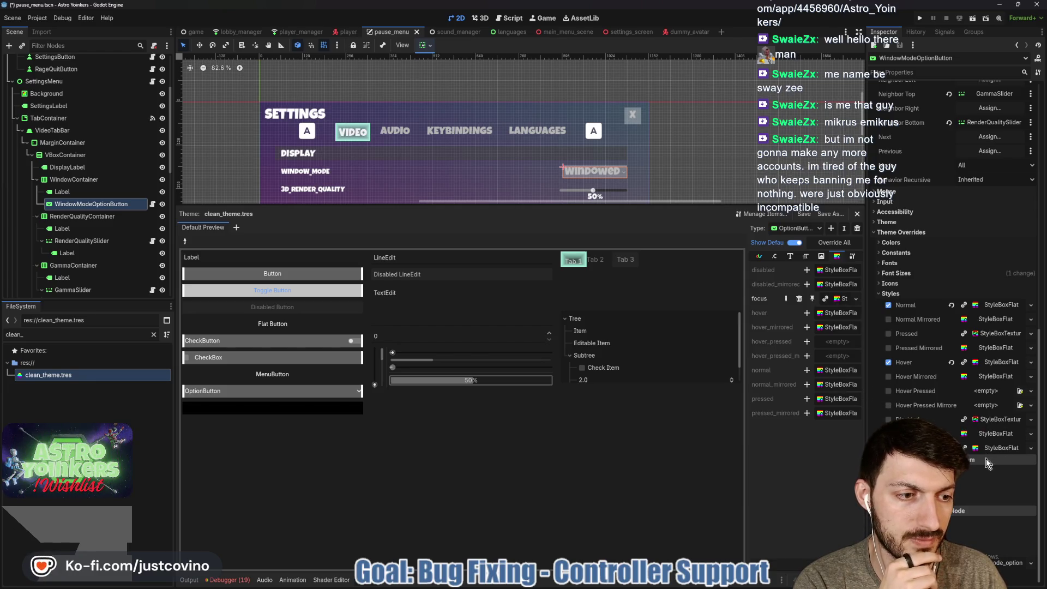
mouse_move(996, 419)
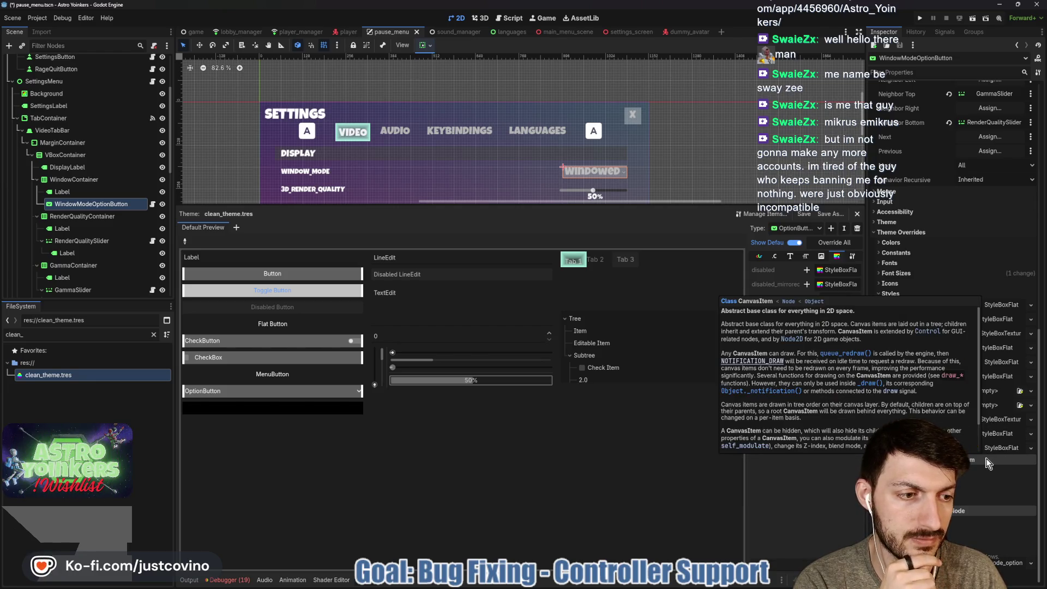
click(996, 418)
click(997, 417)
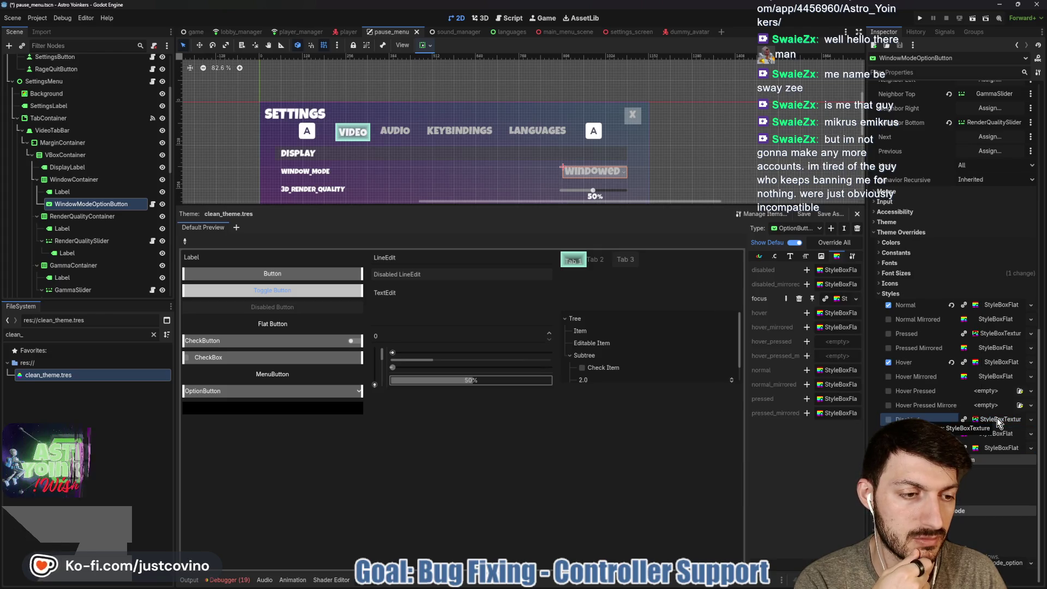
Step: Copy the Hover StyleBox override into the theme's OptionButton hover slot
click(990, 362)
click(990, 362)
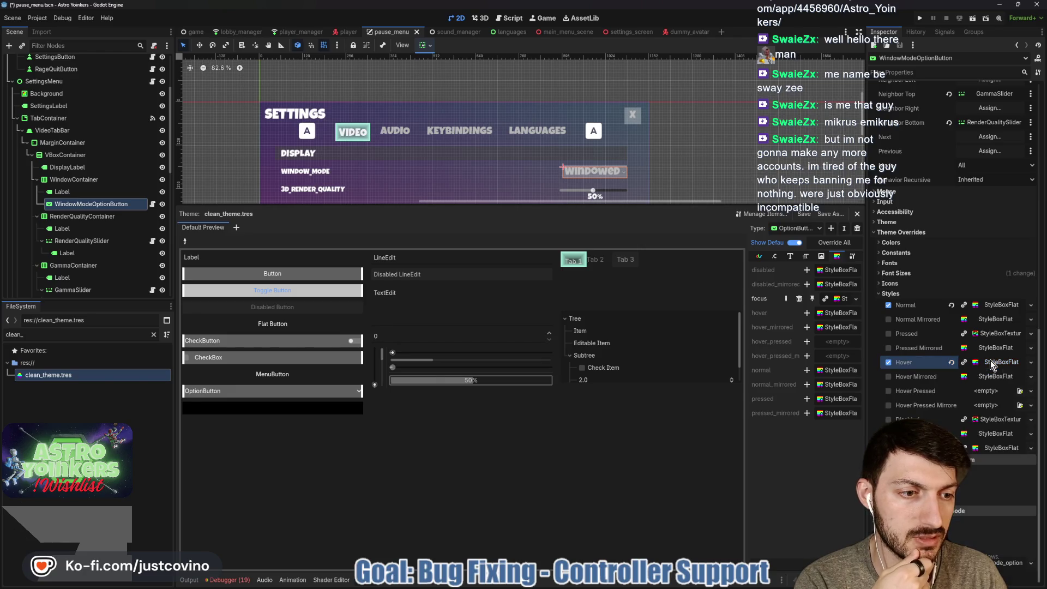
right_click(990, 362)
click(1005, 501)
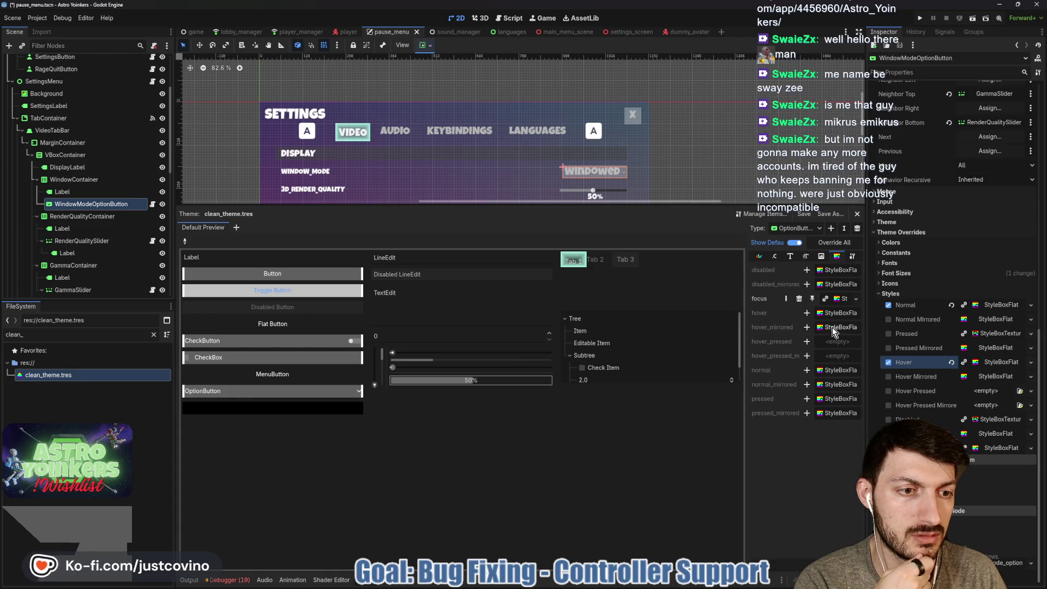
click(806, 312)
click(831, 312)
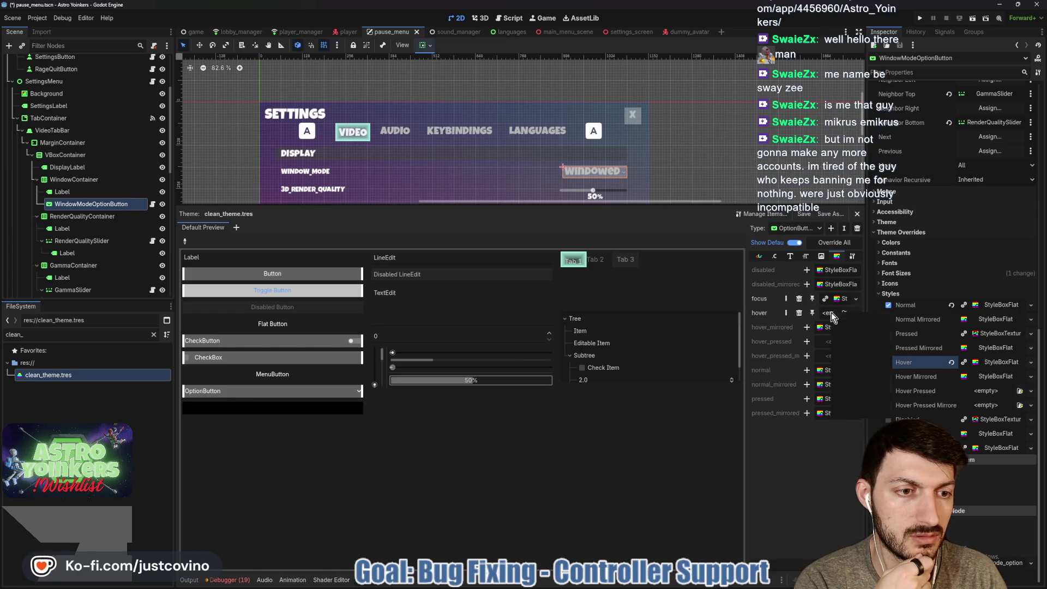
click(862, 393)
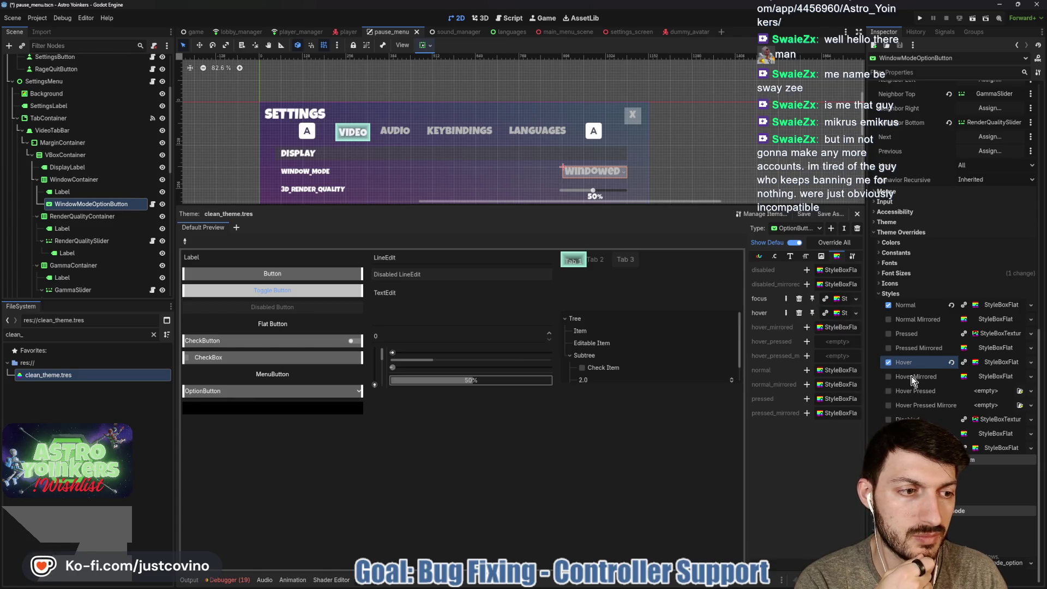
Step: Copy the Normal StyleBox override into the theme's OptionButton normal slot
click(993, 305)
right_click(980, 306)
click(851, 340)
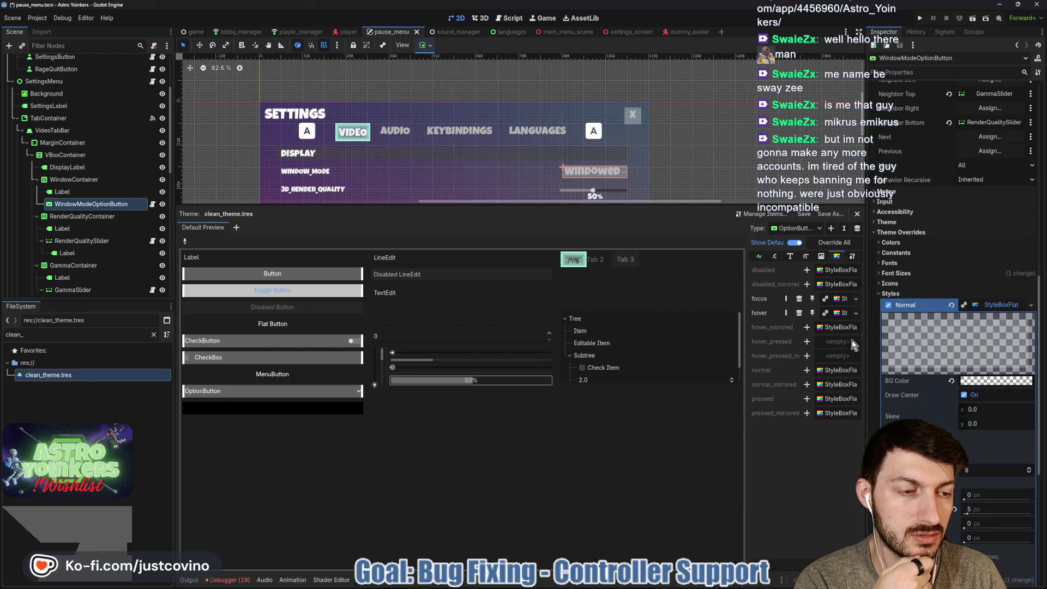
click(807, 370)
click(824, 371)
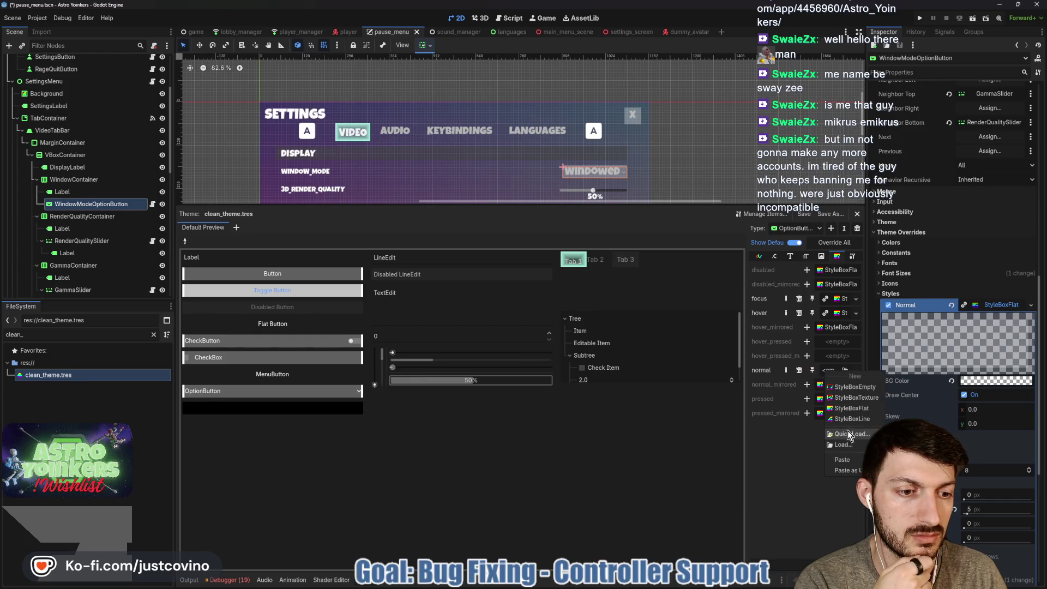
click(844, 460)
click(987, 307)
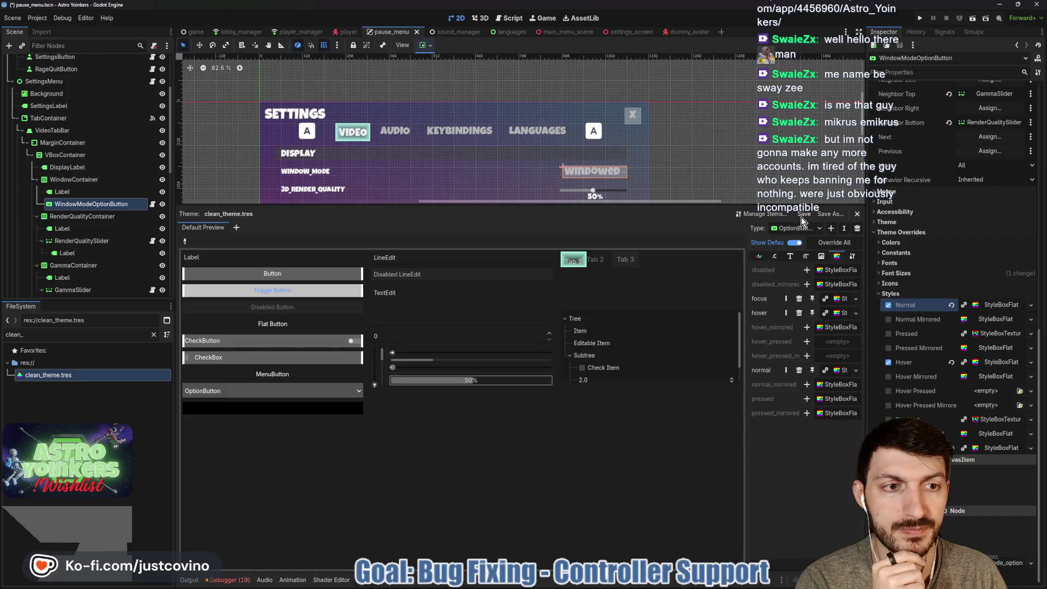
Step: Assign clean_theme.tres as WindowModeOptionButton's theme via Quick Load
click(887, 222)
click(982, 234)
click(998, 266)
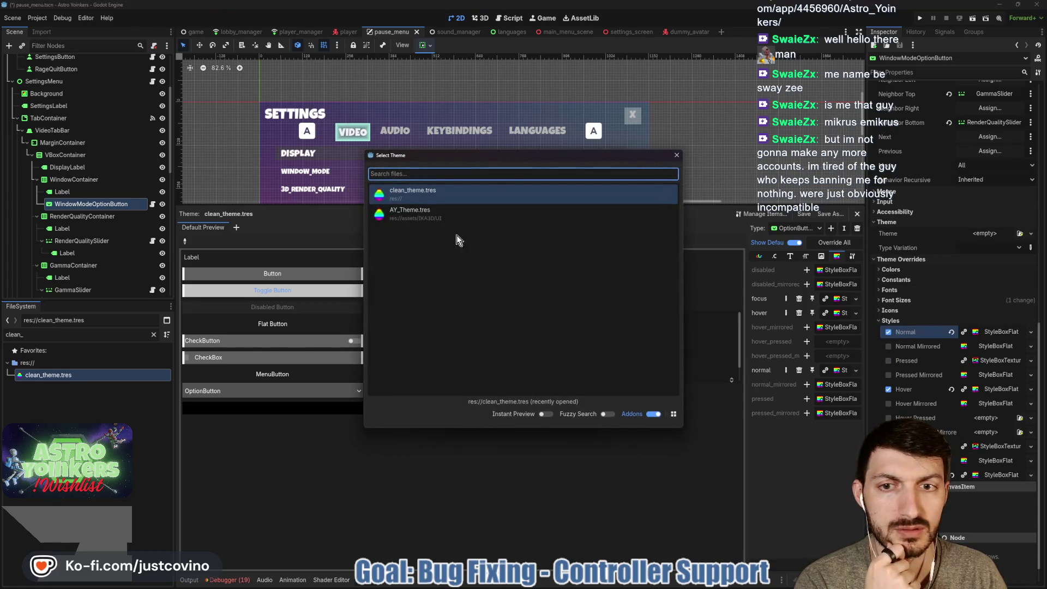
double_click(436, 191)
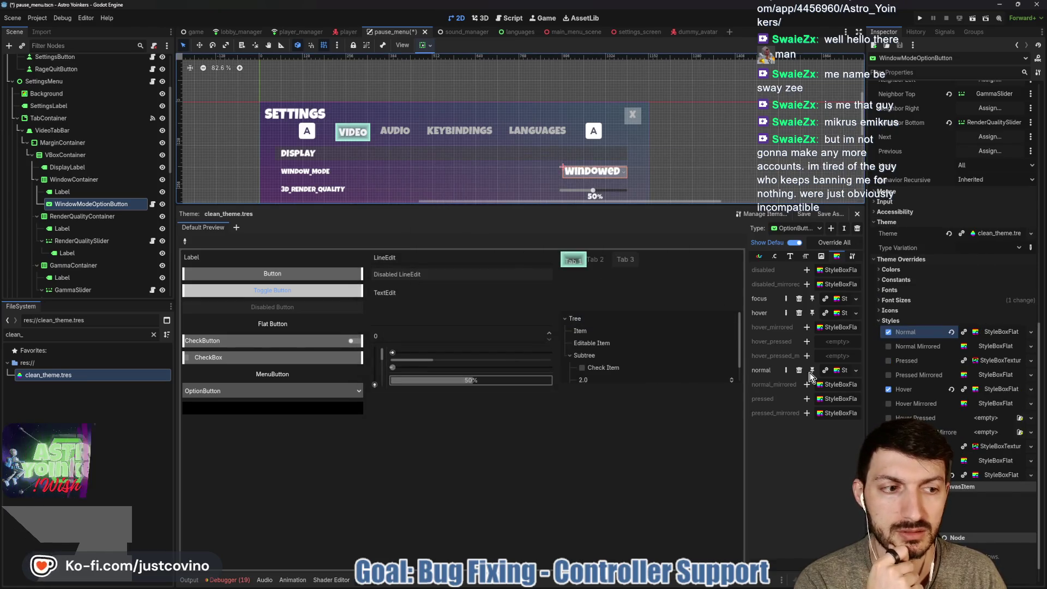
Step: Revert the button's Normal and Hover style overrides, inspect the theme's normal StyleBox, and save the scene
click(952, 331)
click(951, 389)
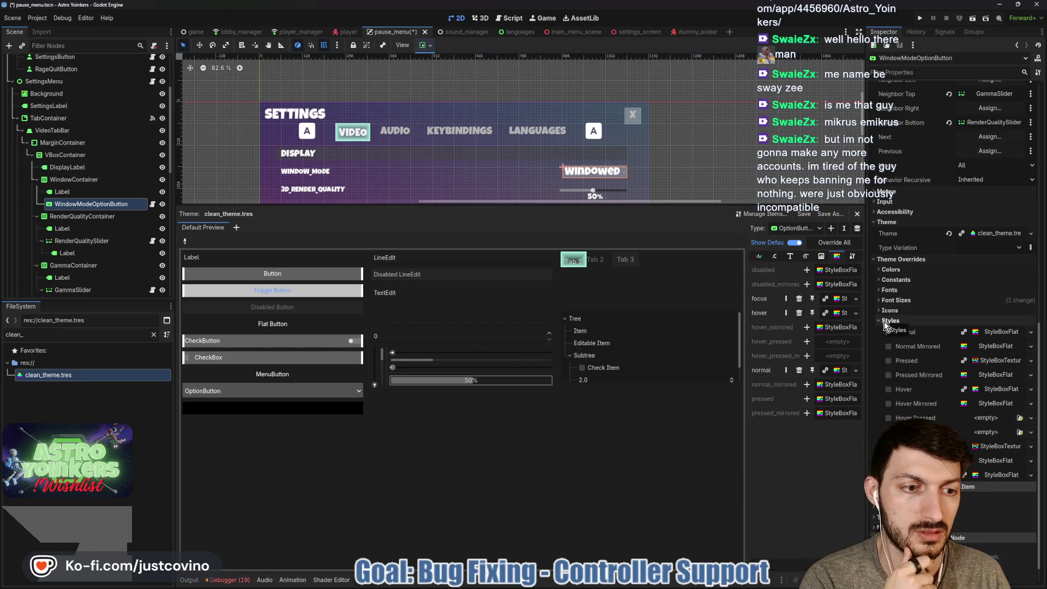
click(836, 371)
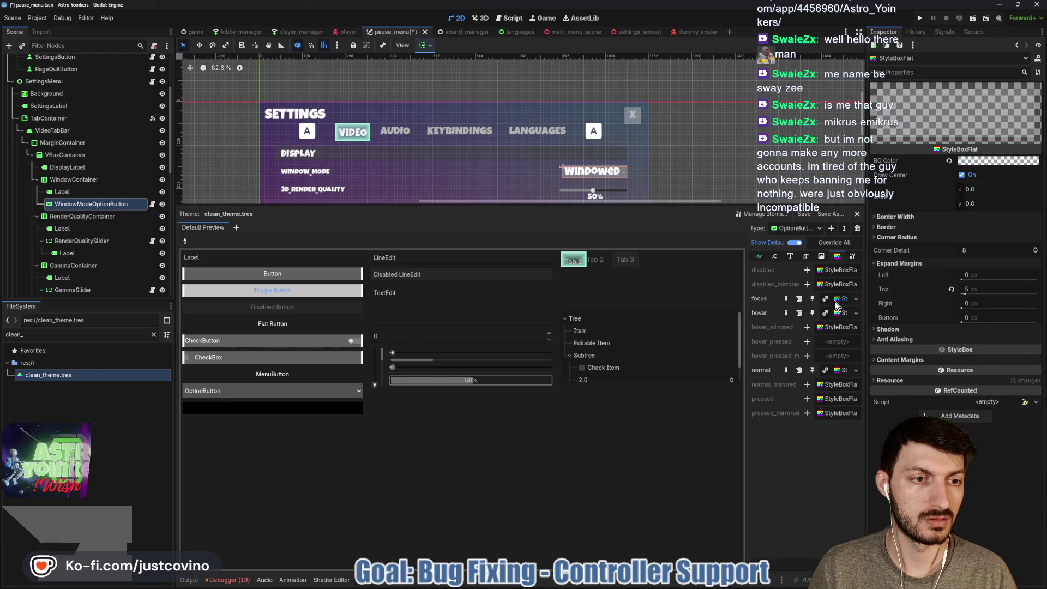
key(ctrl+s)
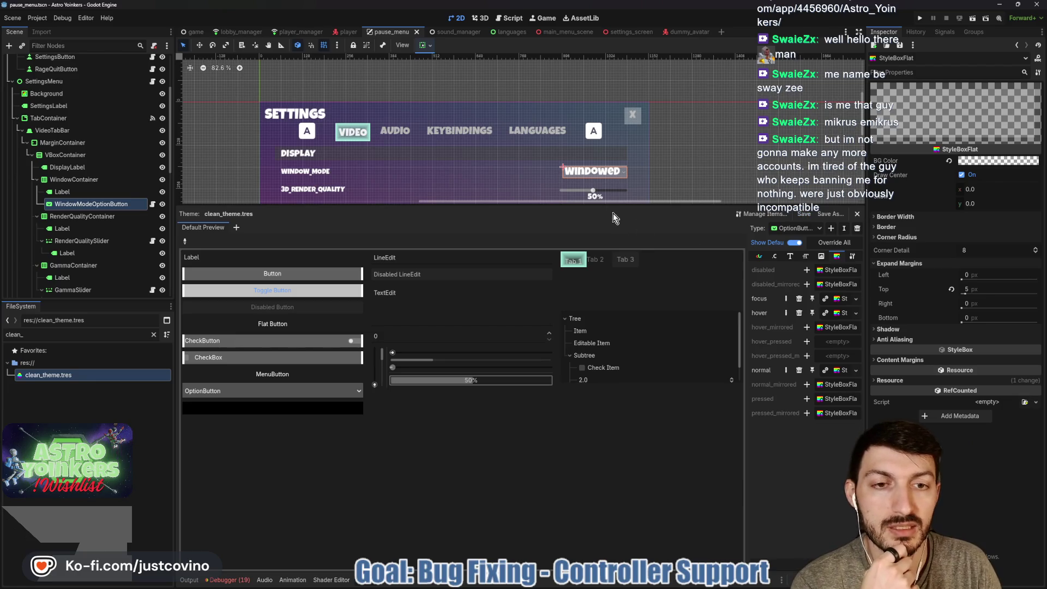
Step: Hide ColorBlindnessContainer and AccessibilityLabel, save, then inspect WindowModeOptionButton's focus neighbours
drag(608, 205, 531, 334)
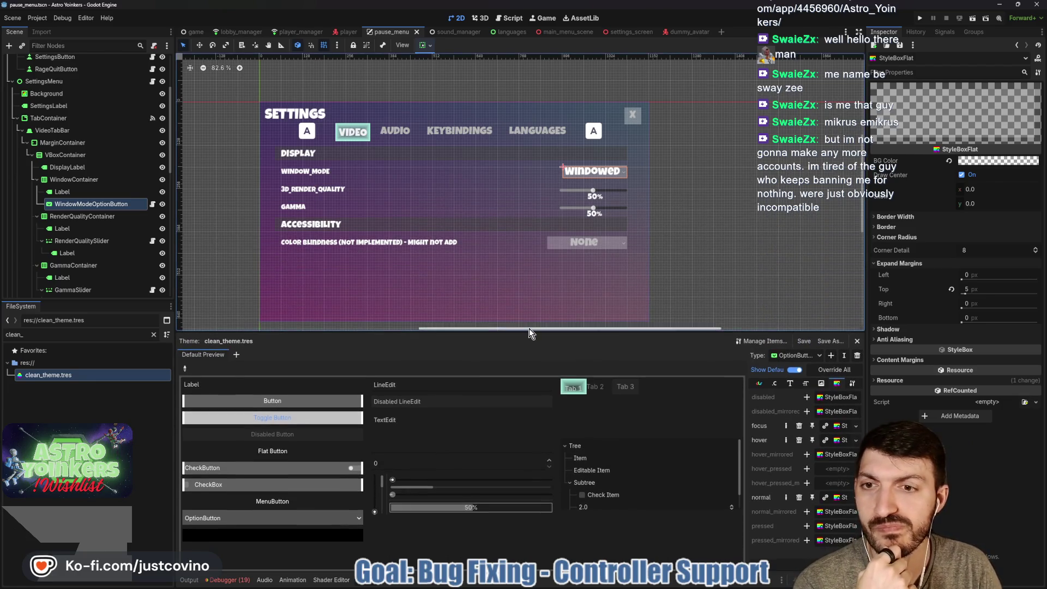
scroll(93, 240, down, 5)
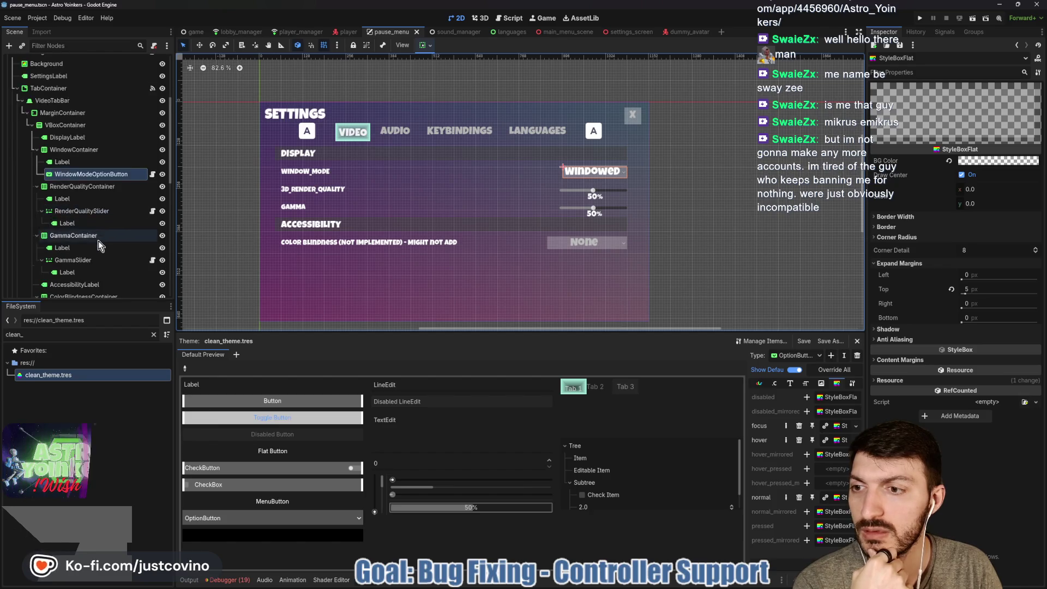
click(116, 262)
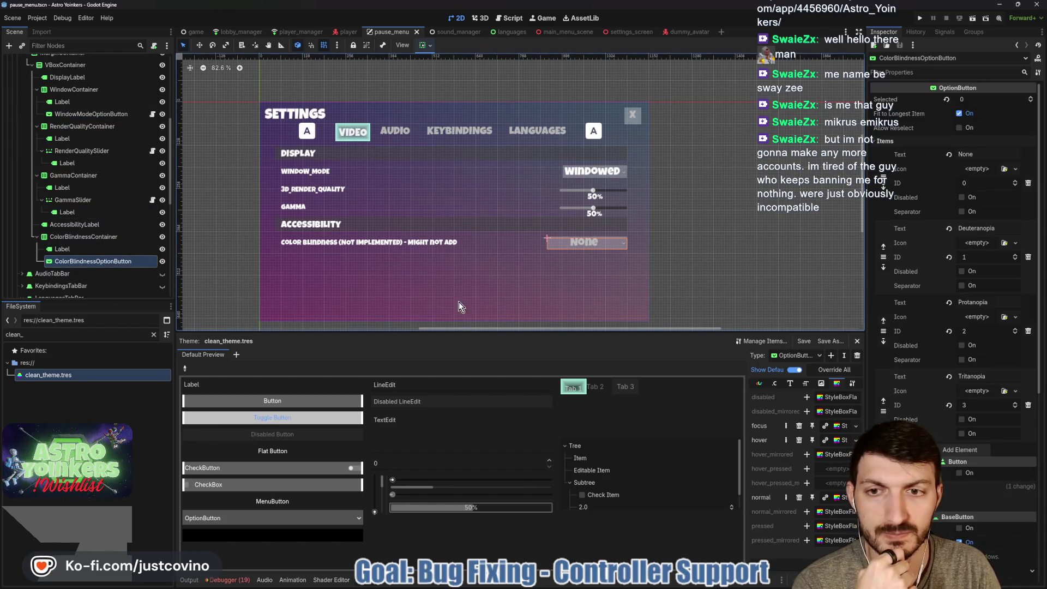
click(162, 239)
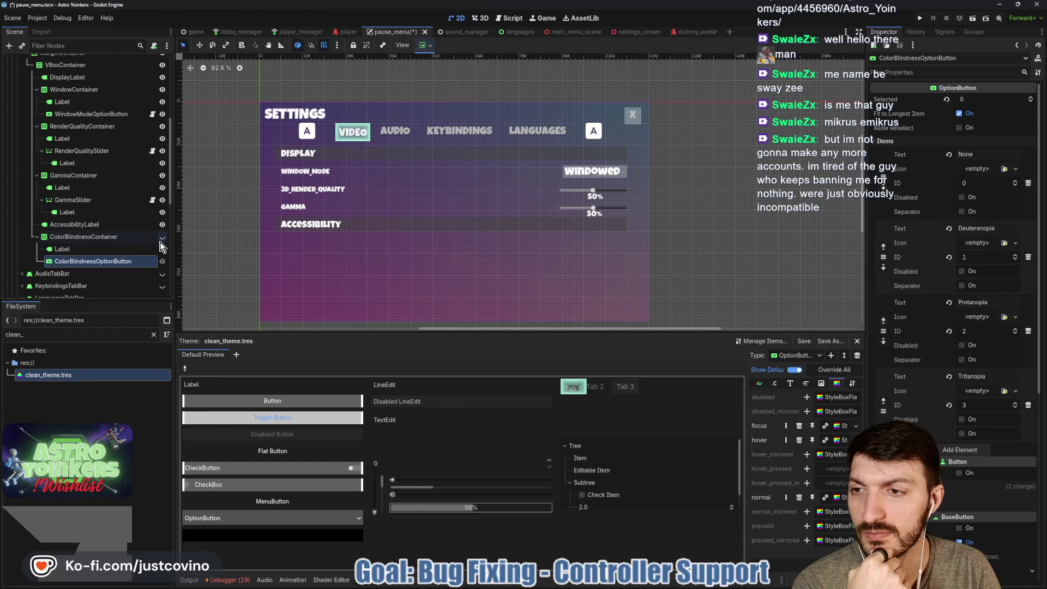
click(162, 224)
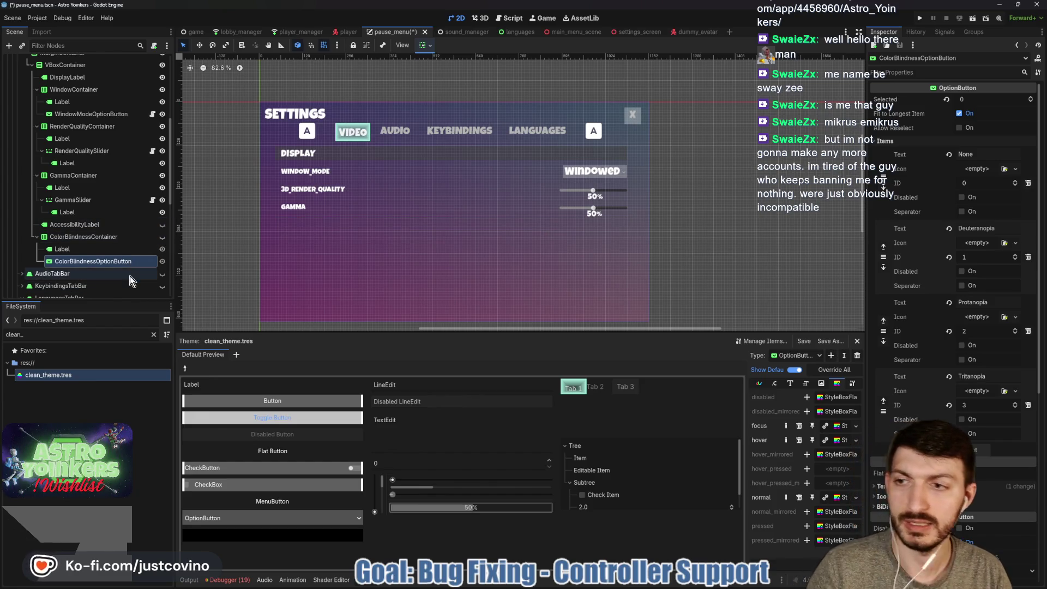
key(ctrl+s)
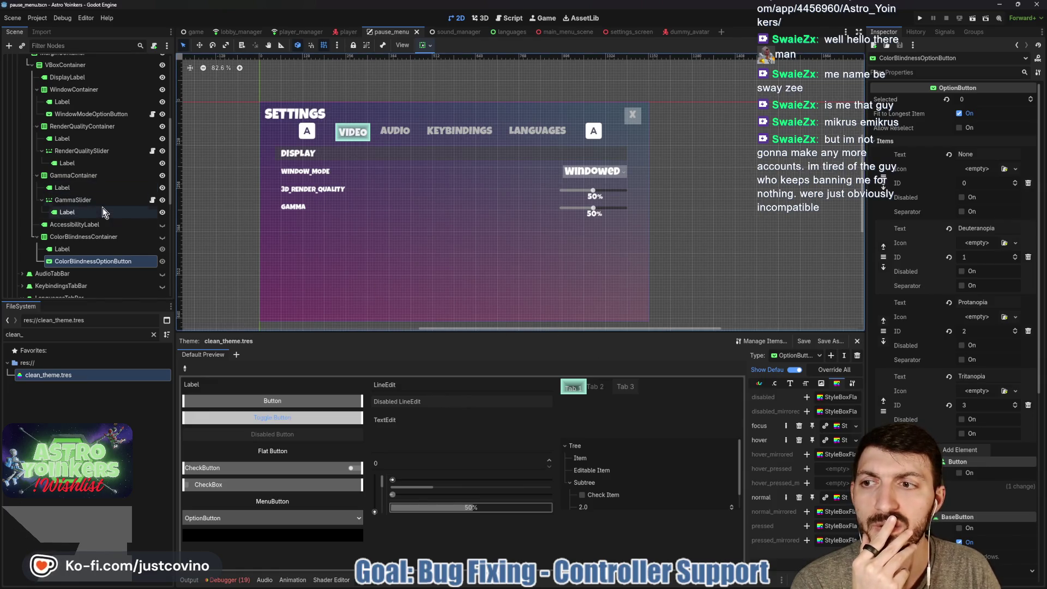
click(80, 119)
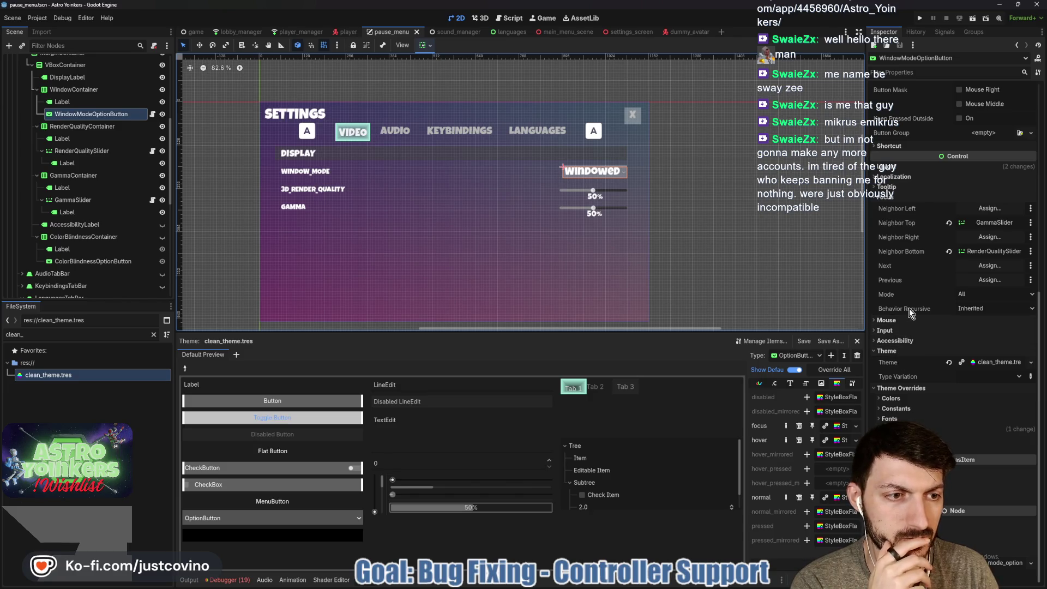
Step: Run the Astro Yoinkers project in debug mode to test the menus
mouse_move(905, 301)
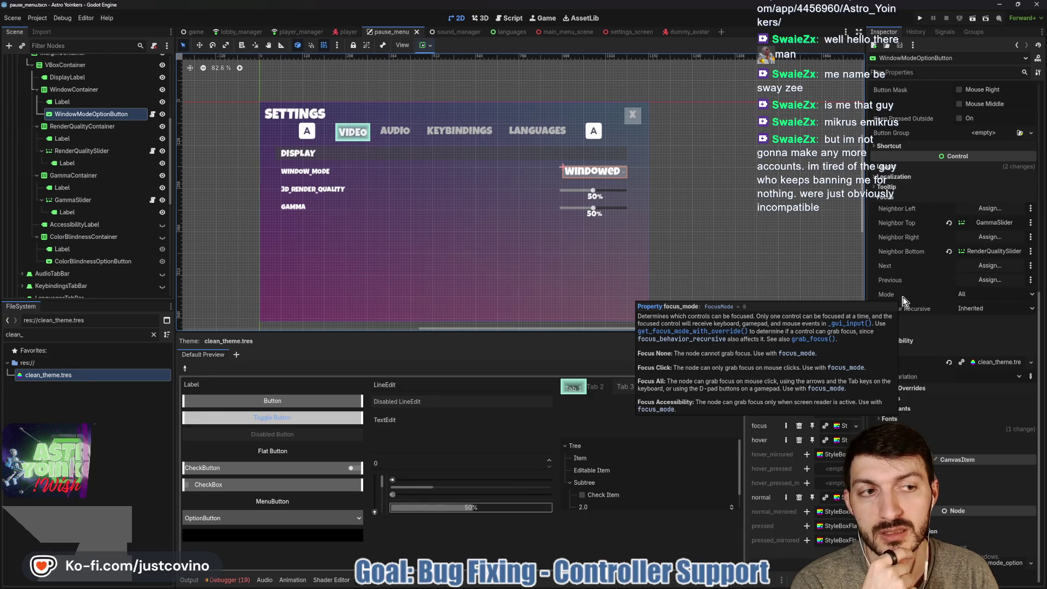
click(920, 18)
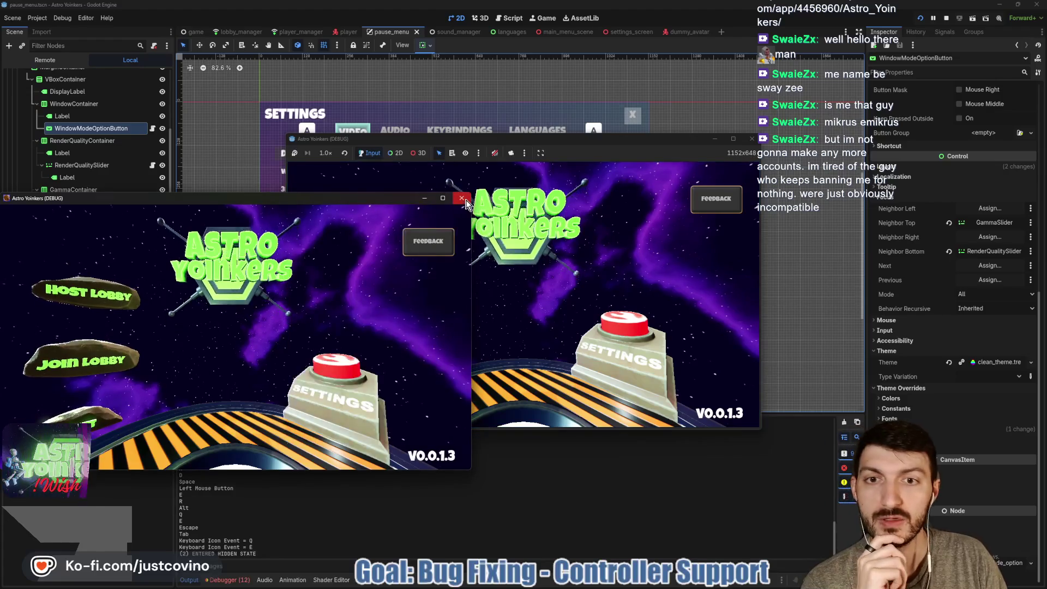
Step: Close the duplicate game window and host a private lobby
click(571, 254)
click(345, 251)
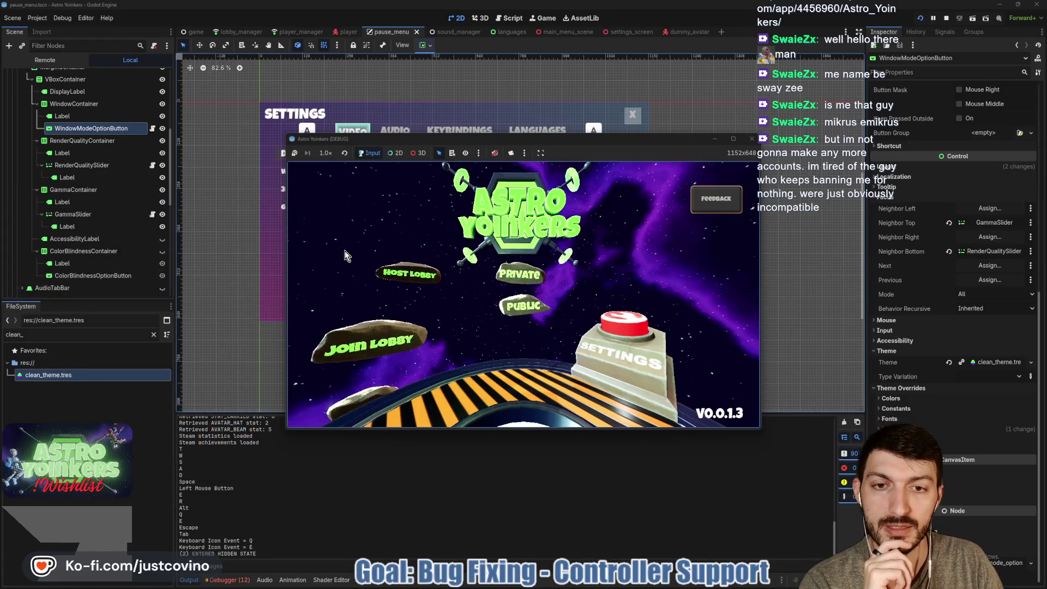
click(501, 266)
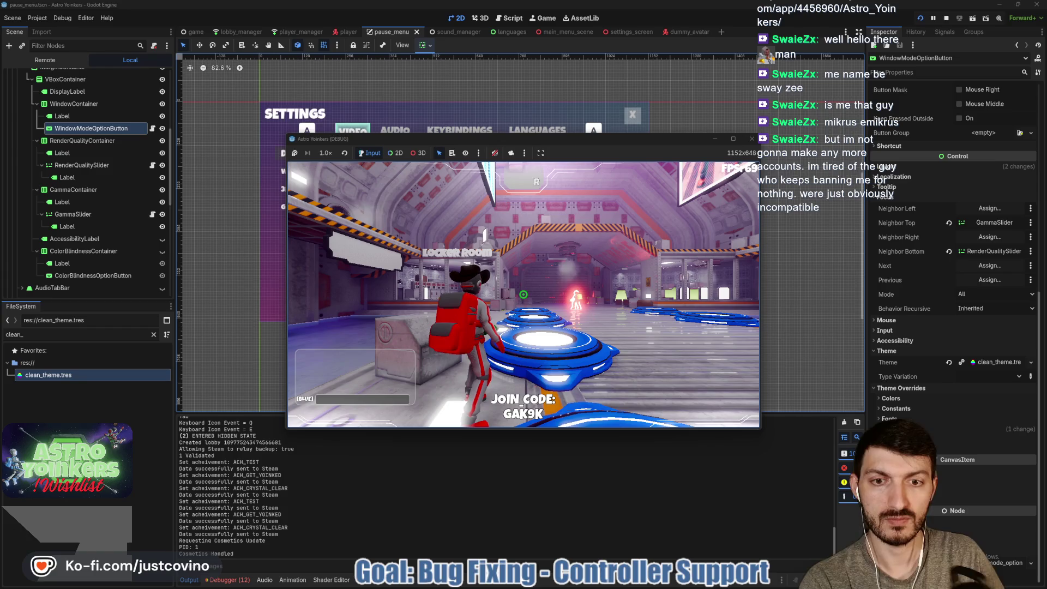
Step: Bring up the pause menu with Escape and choose Settings using the keyboard
key(Escape)
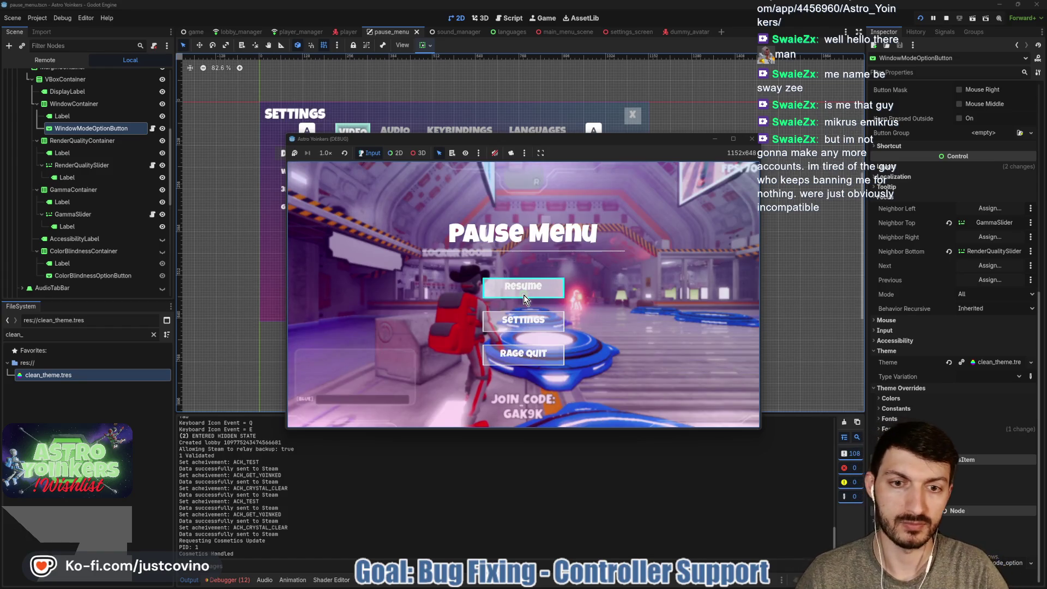
key(Down)
key(Return)
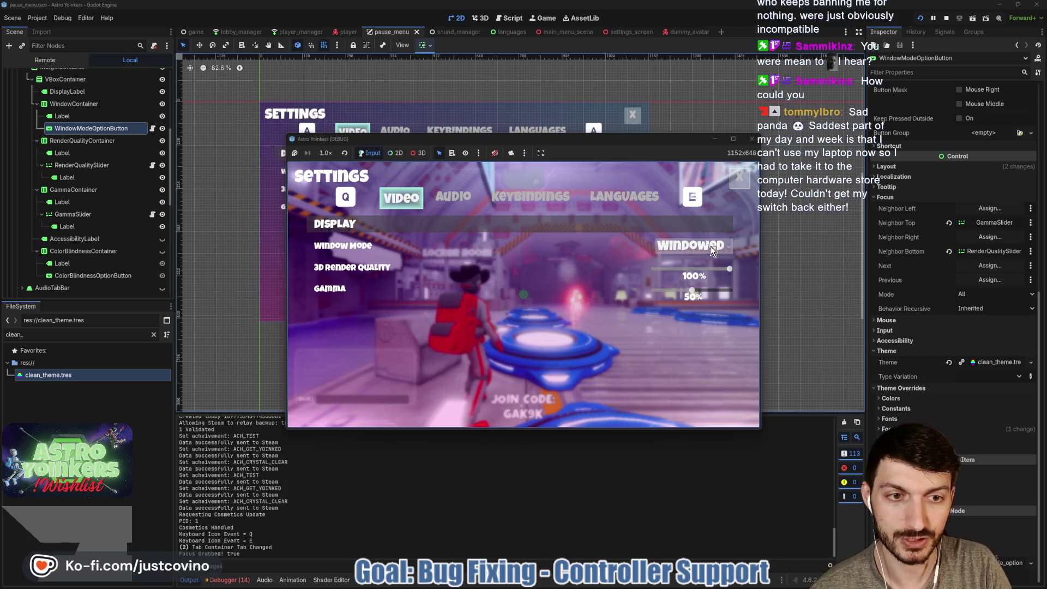
Step: Open and close the Window Mode dropdown by keyboard and raise 3D render quality to 100%
click(686, 247)
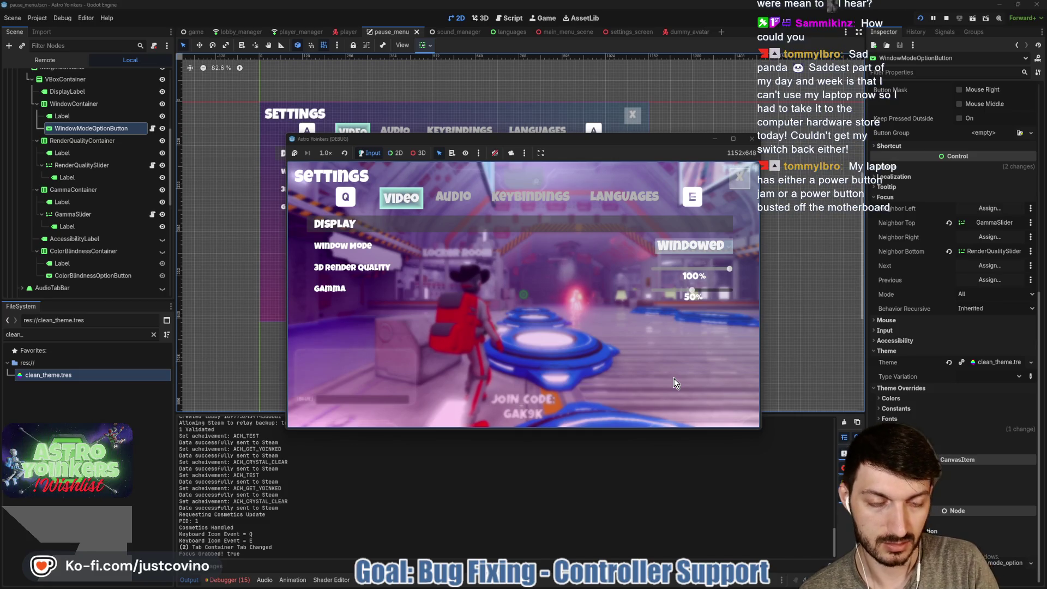
key(Return)
key(Escape)
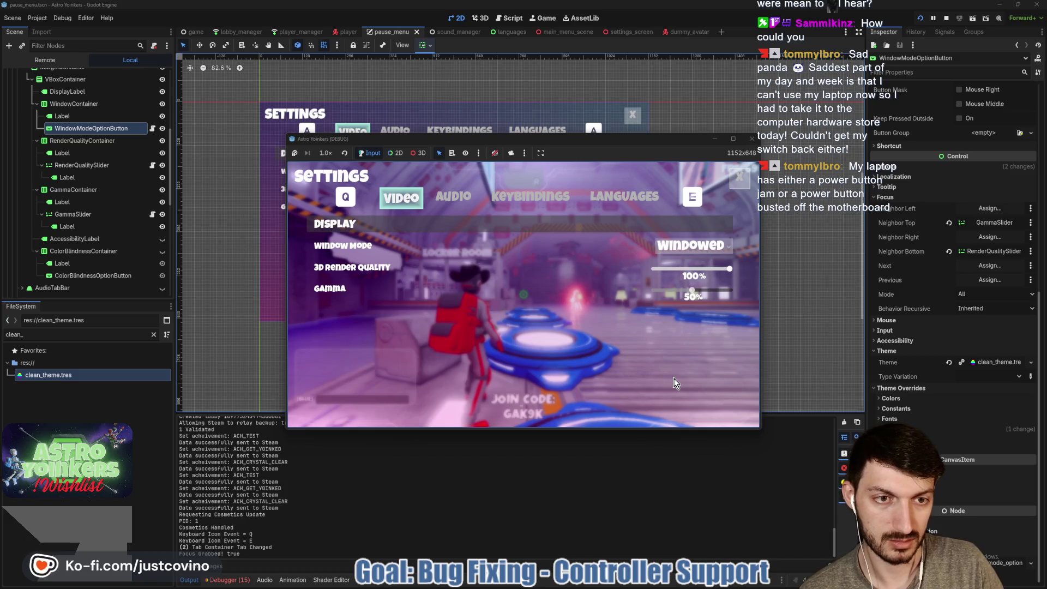
key(Right)
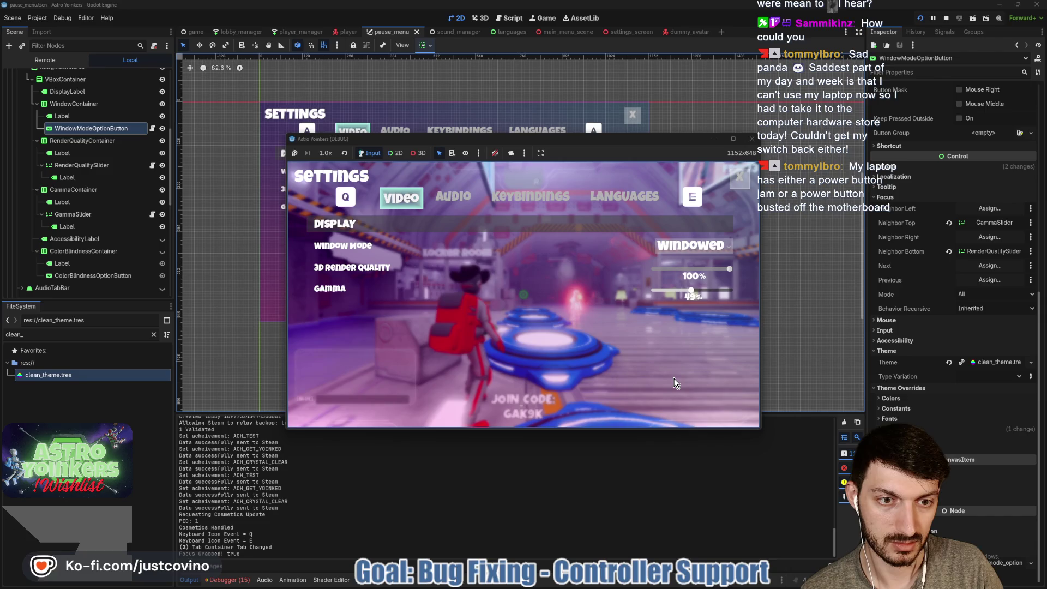
Step: Move focus between Window Mode and the render quality slider, then cycle to Audio and back to Video with E/Q
key(Up)
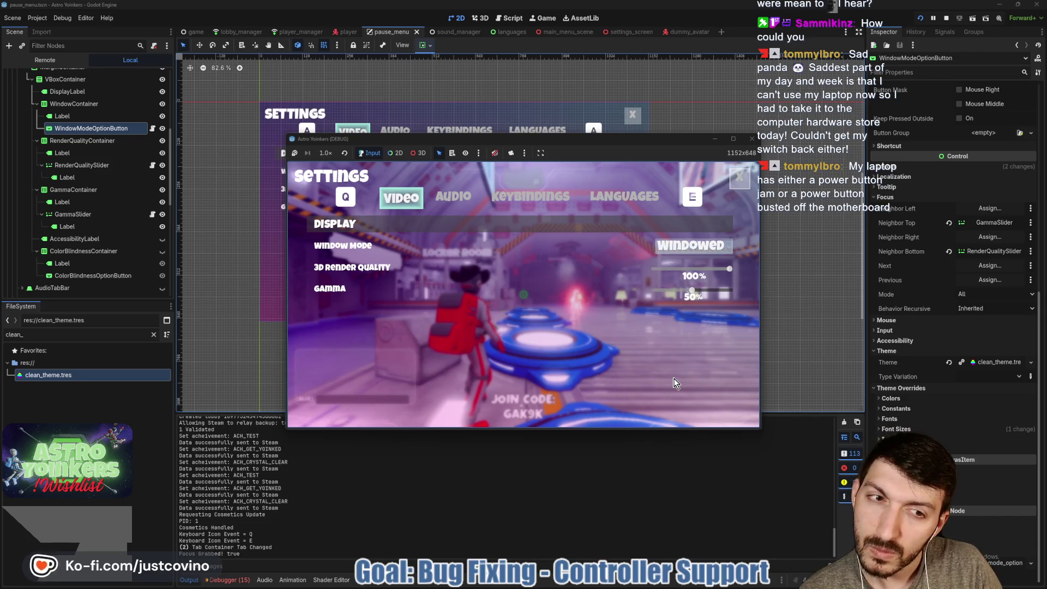
key(Down)
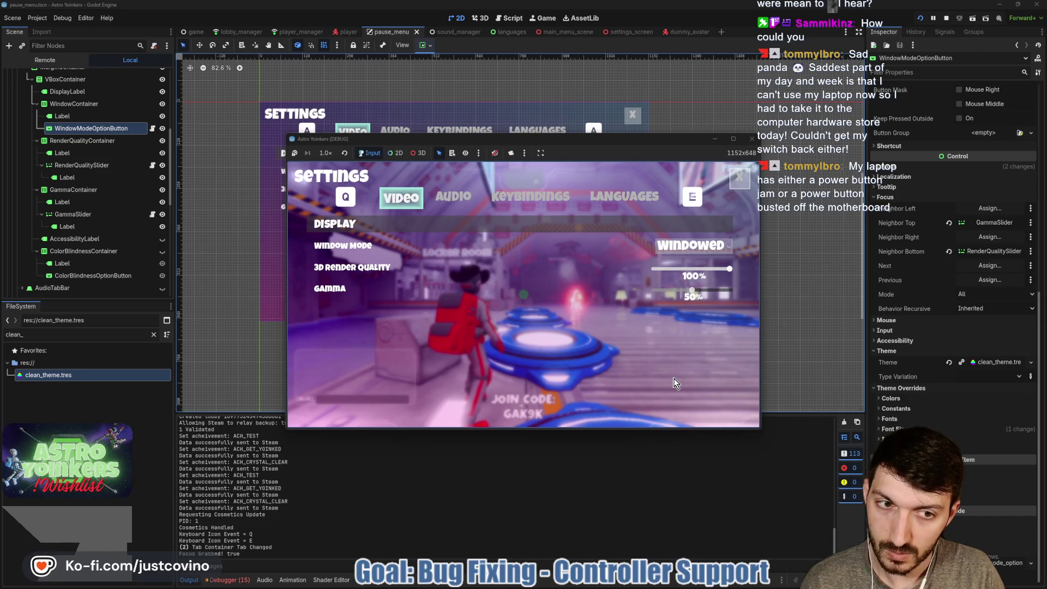
key(Up)
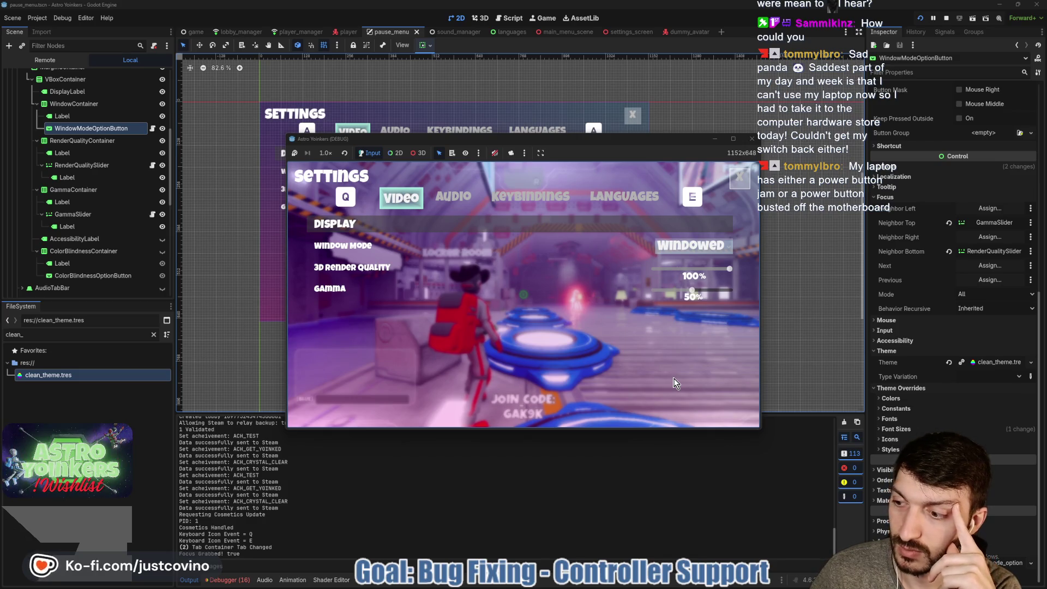
key(e)
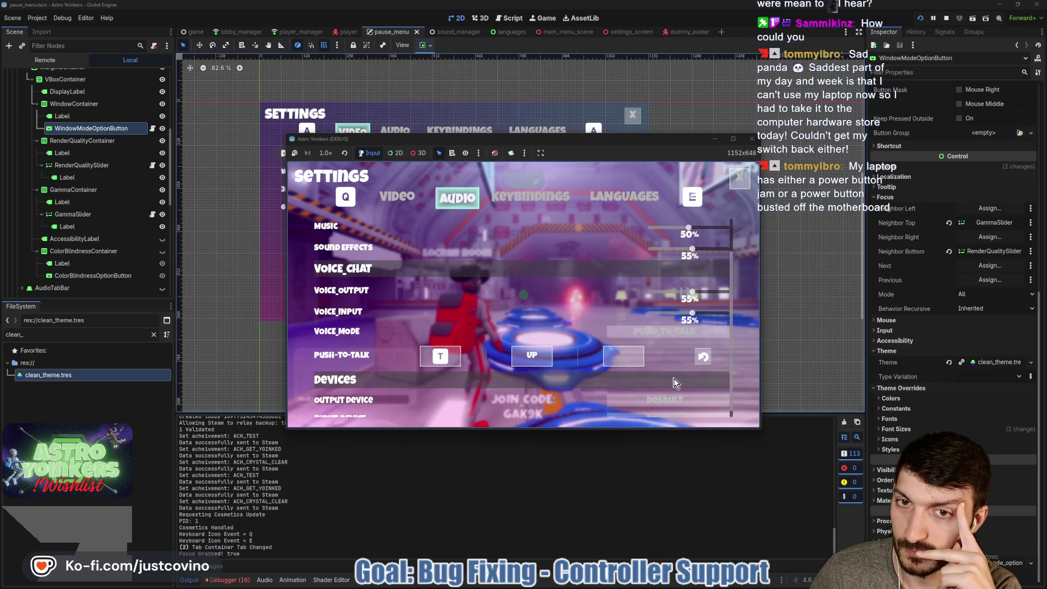
key(q)
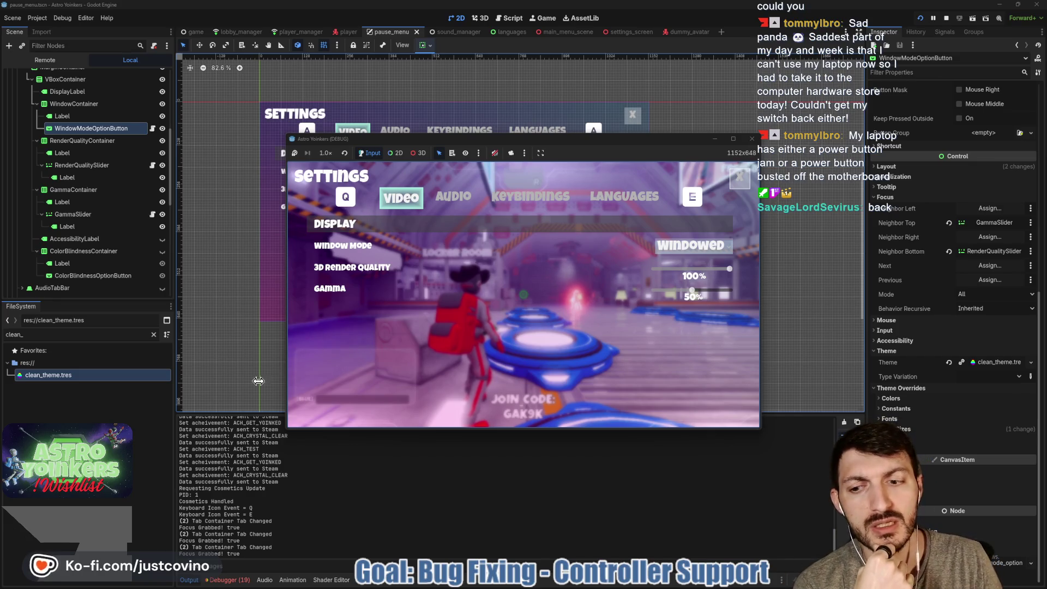
Step: Stop the game and inspect the OptionButton focus StyleBoxFlat's expand margins in clean_theme.tres
key(F8)
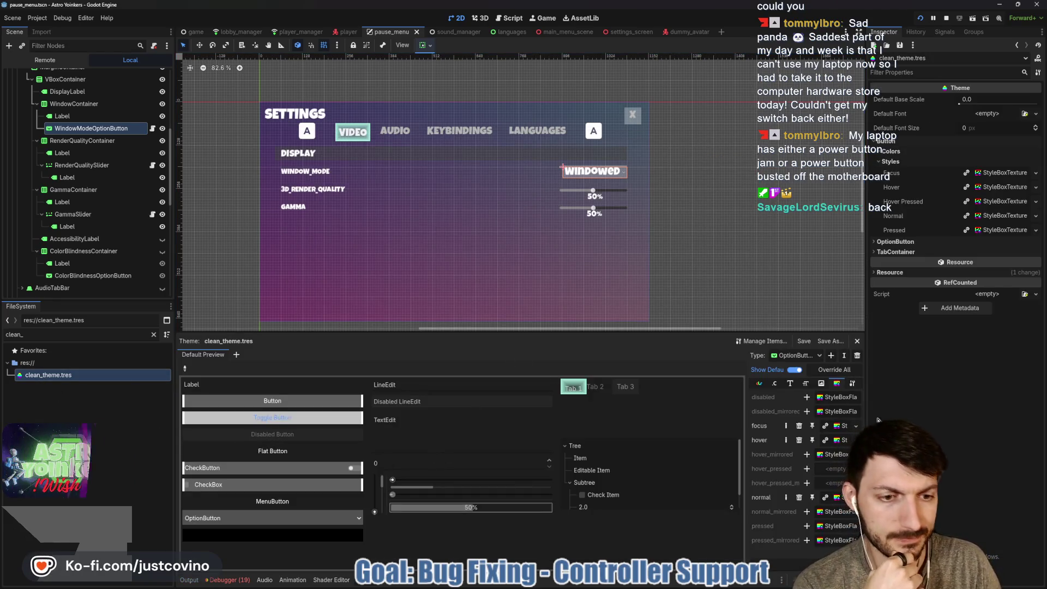
click(844, 425)
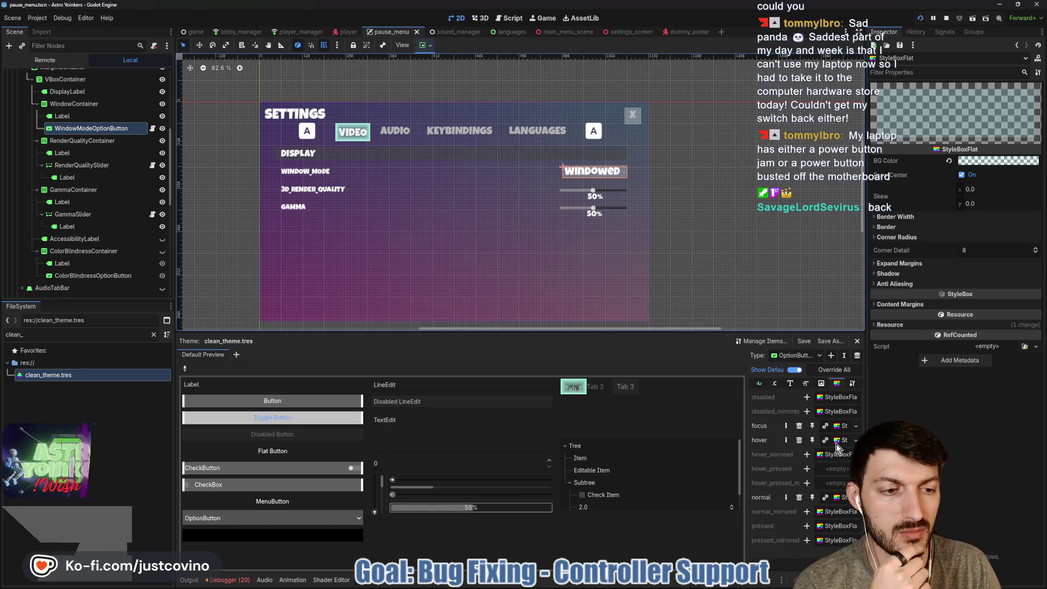
click(907, 263)
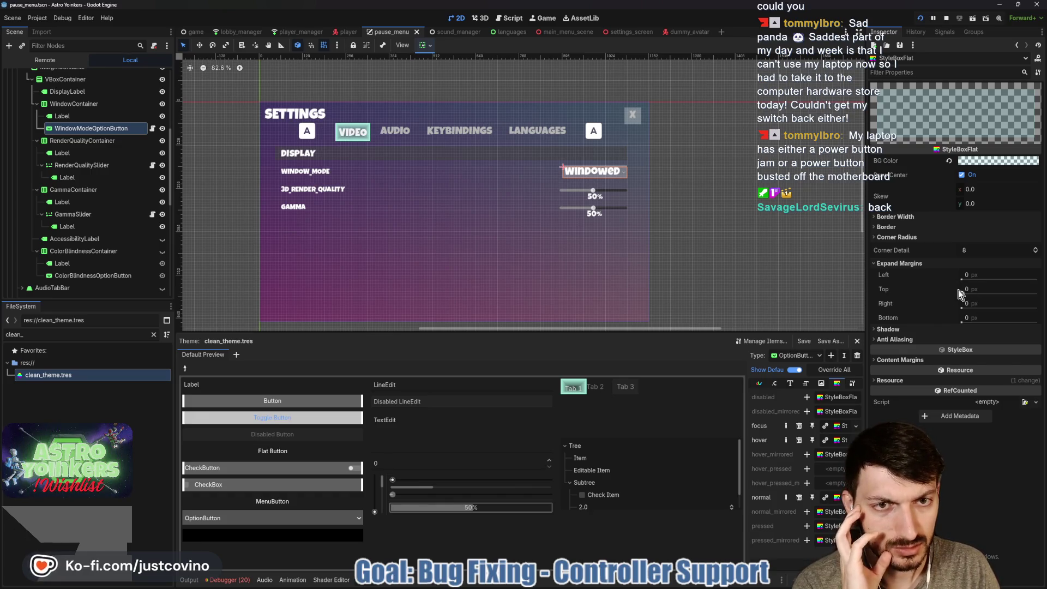
Step: Return to WindowModeOptionButton's properties and expand Layout, showing its 180 minimum width
click(593, 171)
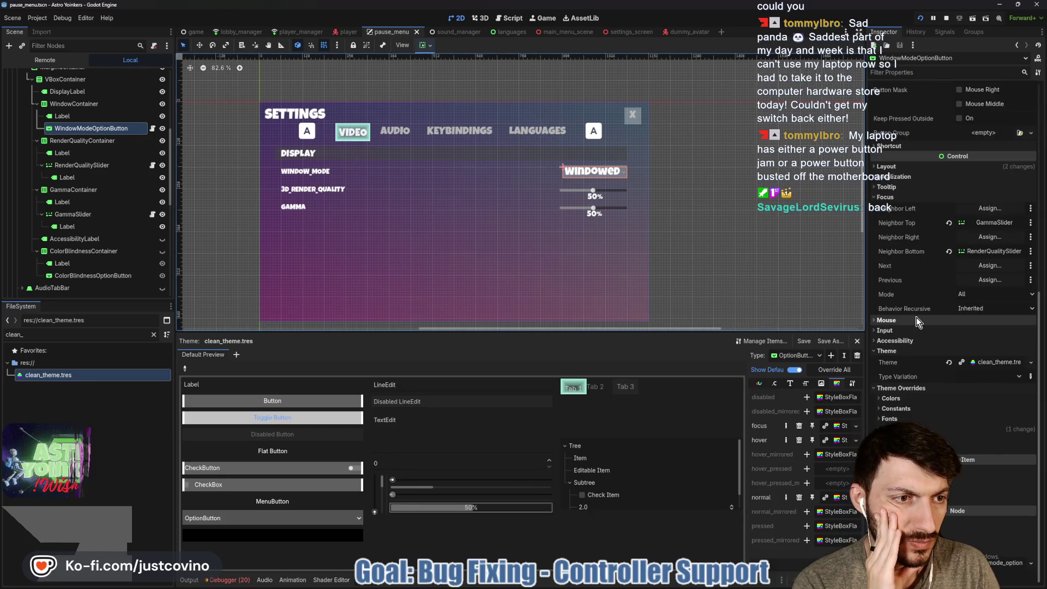
click(900, 196)
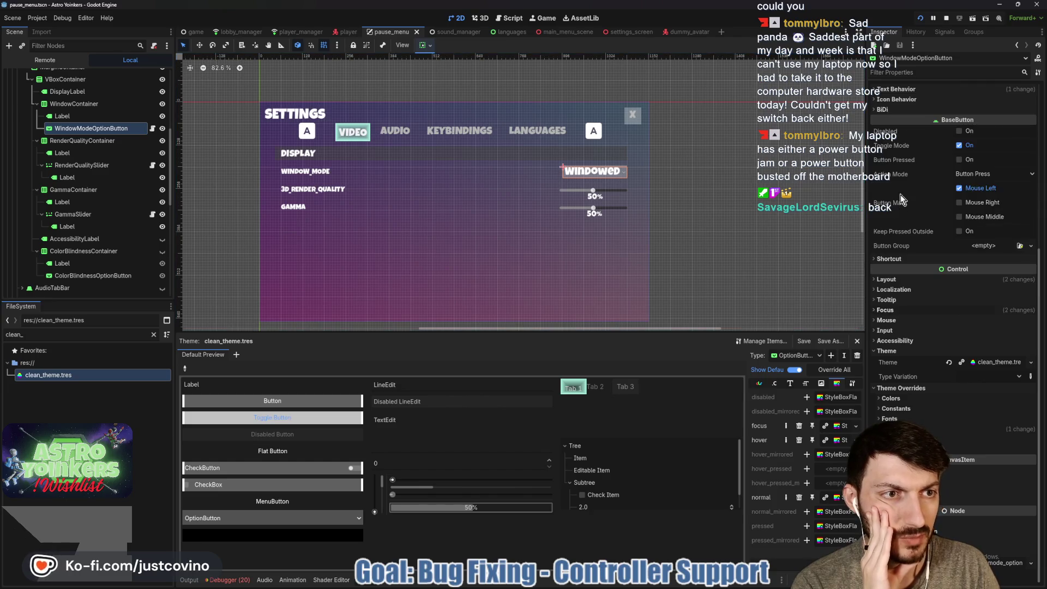
click(894, 279)
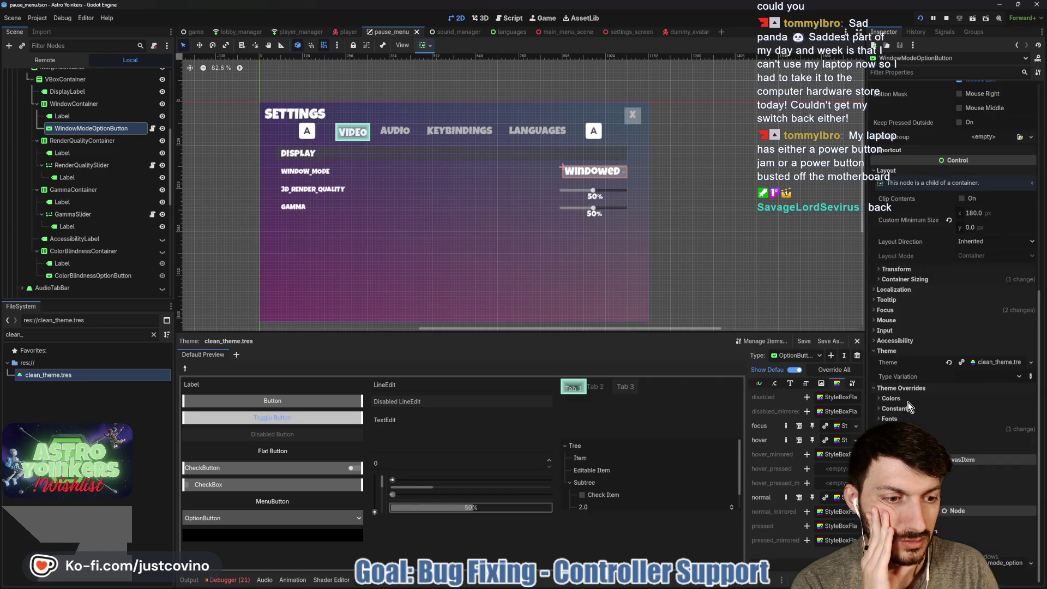
scroll(903, 407, down, 5)
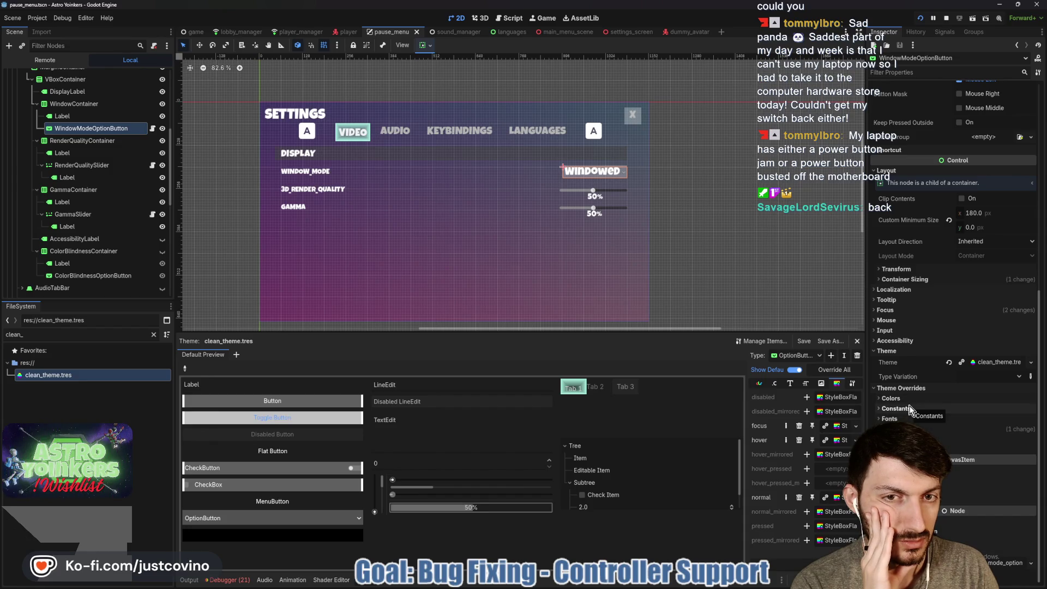
scroll(621, 213, up, 7)
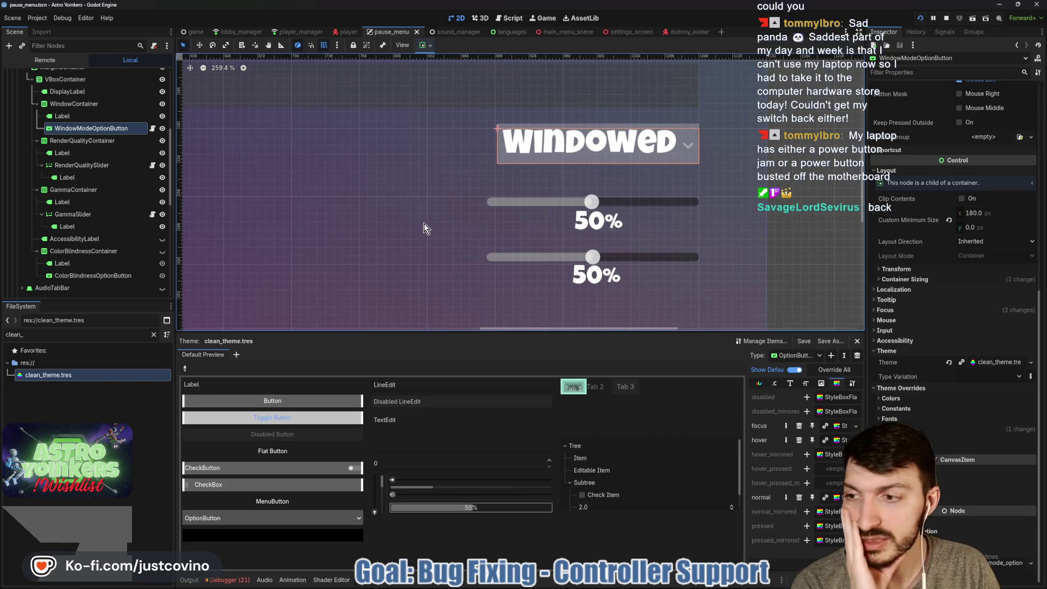
Step: Give the OptionButton focus StyleBoxFlat a 1 px top expand margin and save
click(836, 430)
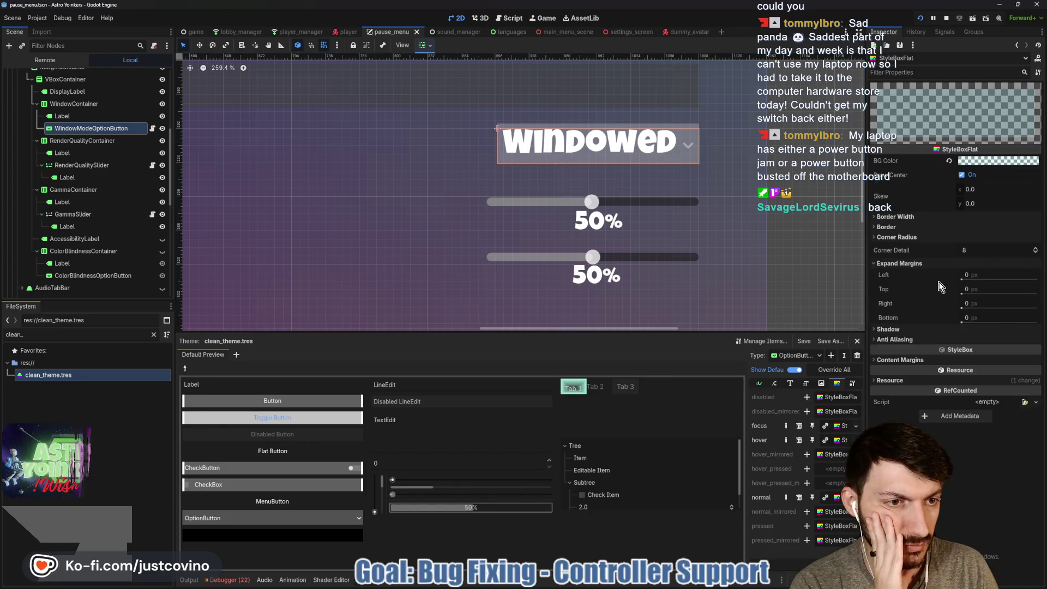
click(976, 294)
text(1)
key(Return)
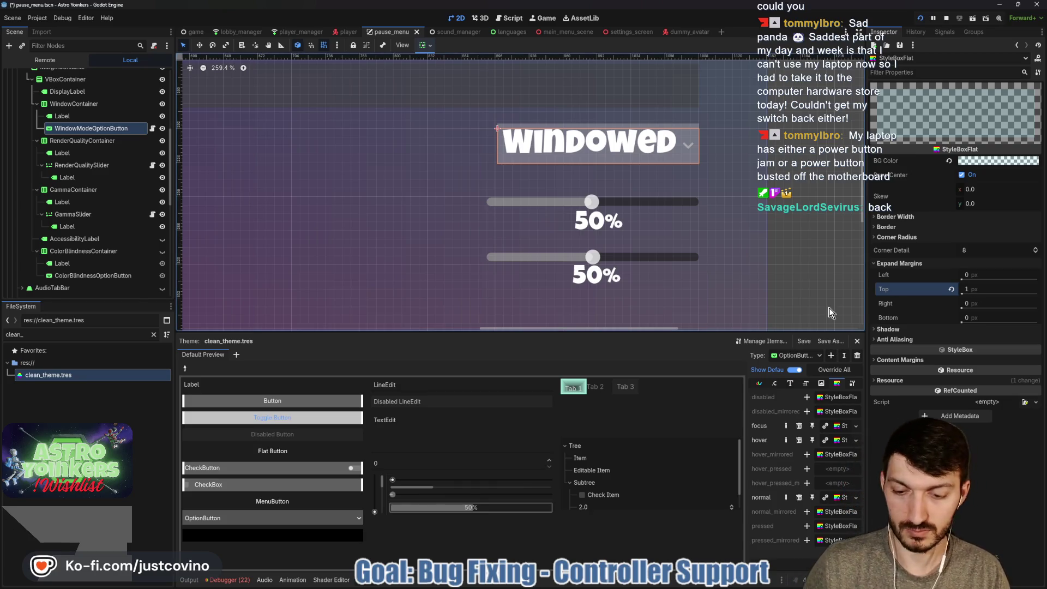
key(ctrl+s)
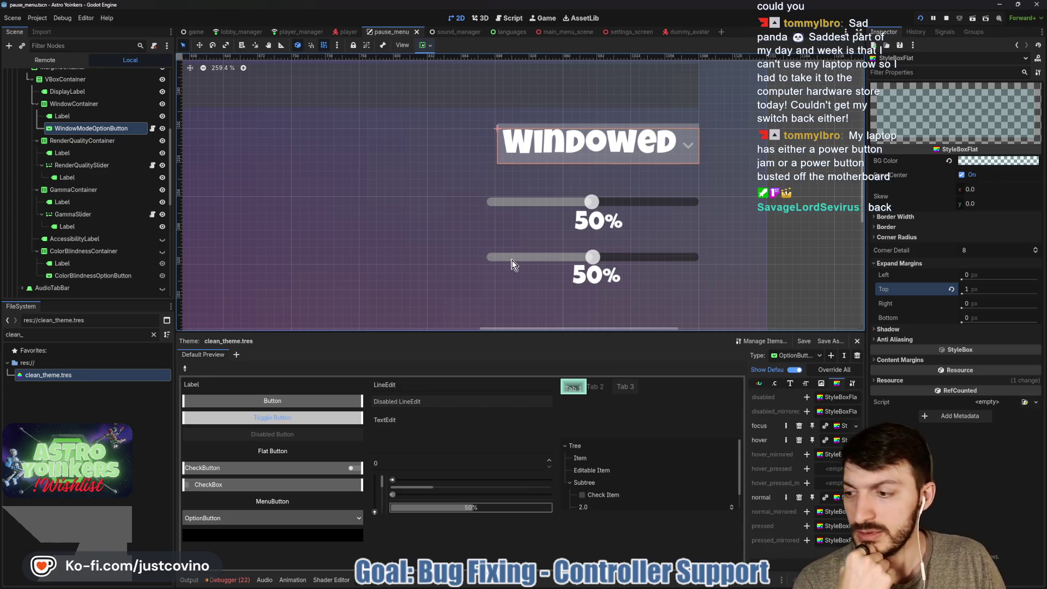
Step: Toggle the running game's settings between the Audio and Video tabs, then stop the game
mouse_move(632, 585)
click(627, 534)
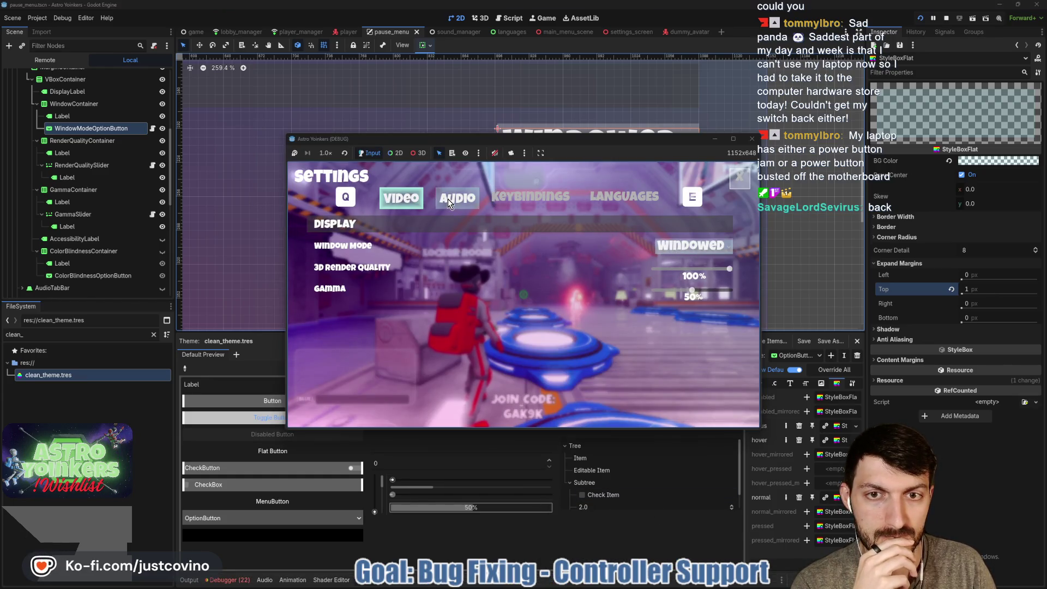
key(e)
key(q)
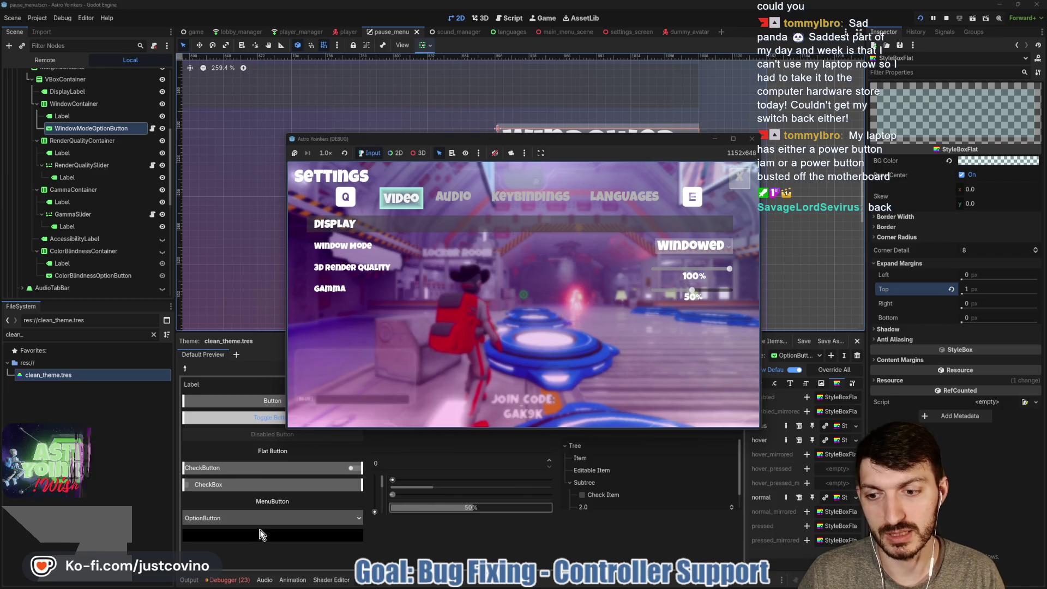
key(F8)
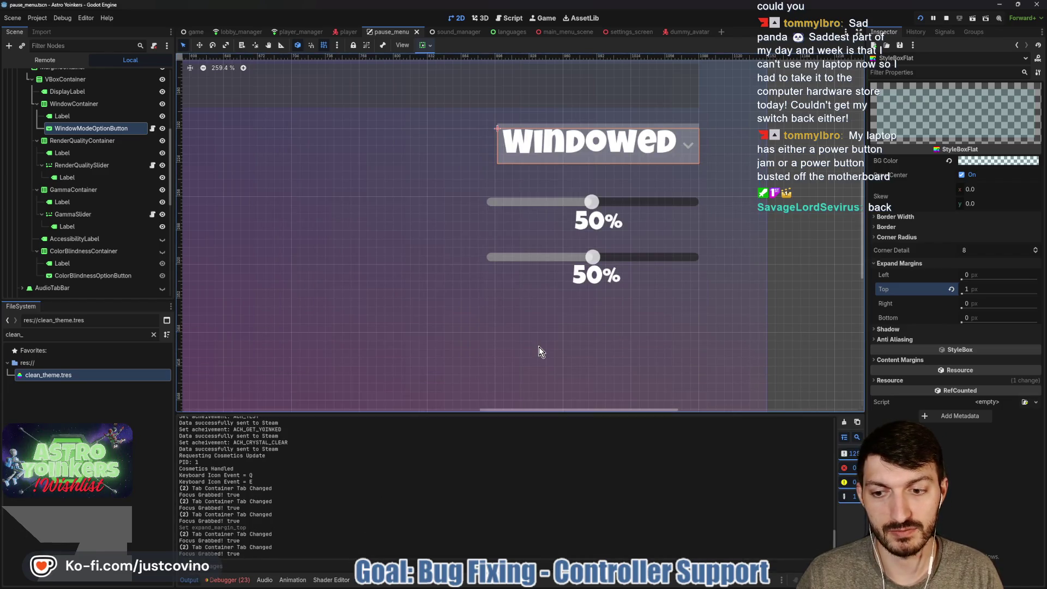
click(947, 18)
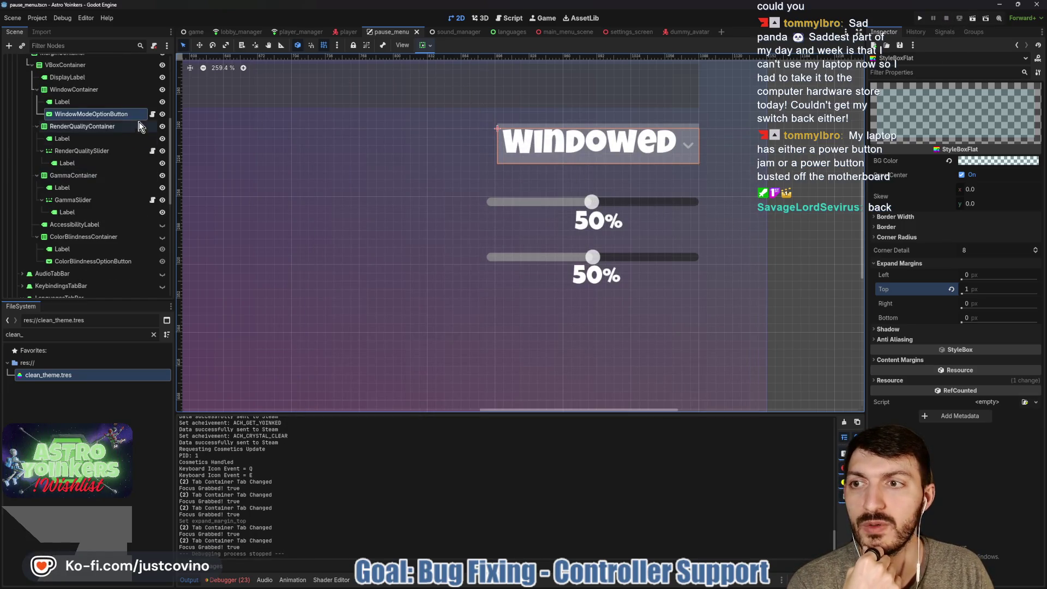
Step: Open the WindowModeOptionButton script, then settings_menu.gd from SettingsMenu
click(152, 114)
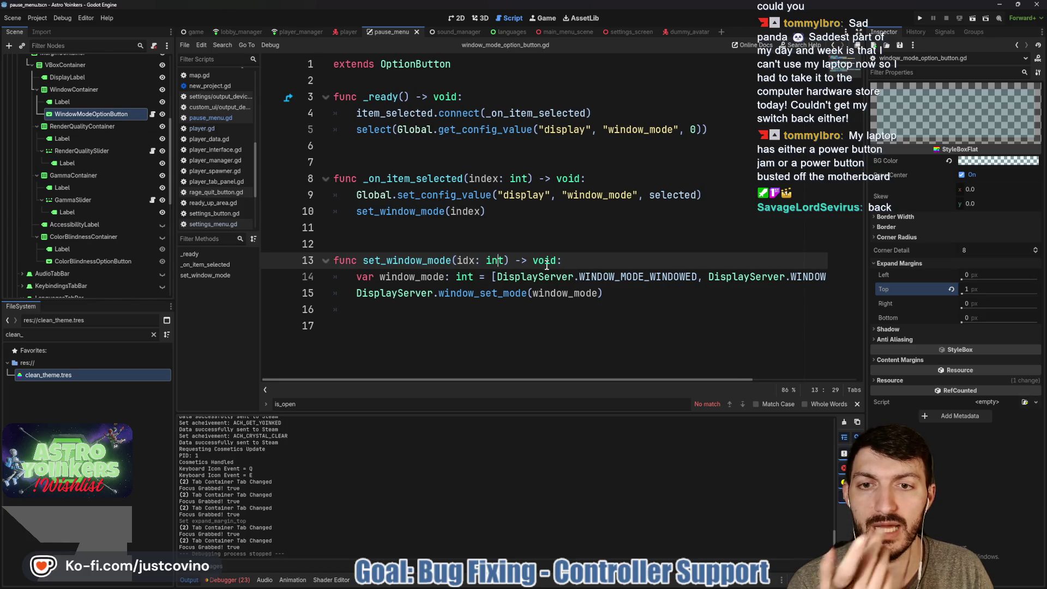
scroll(136, 136, up, 5)
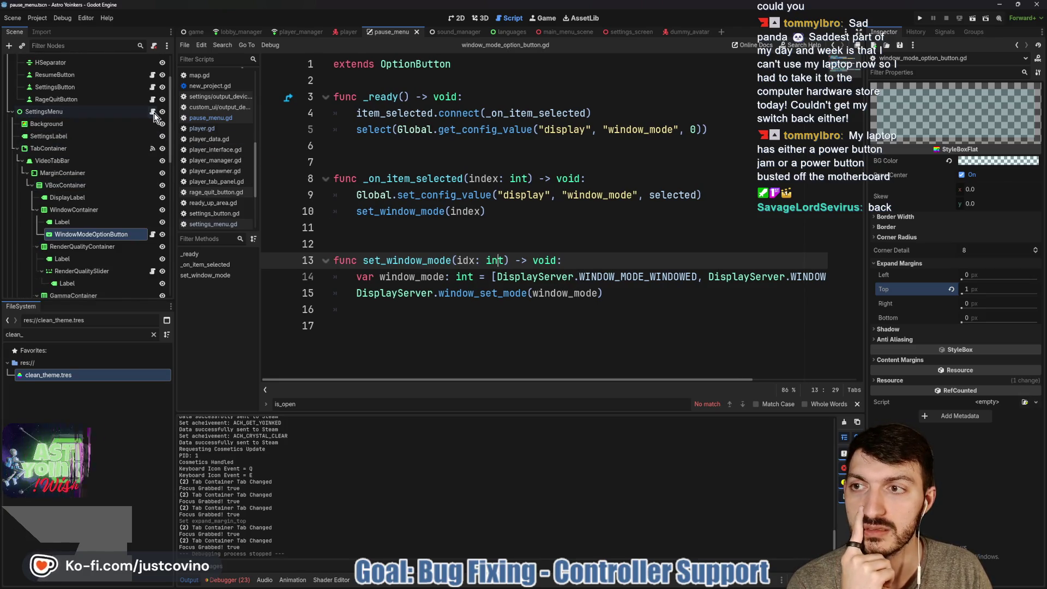
click(153, 111)
Step: Inspect the focus print line and the grab_focus call on line 62 with its docs
double_click(493, 244)
double_click(597, 244)
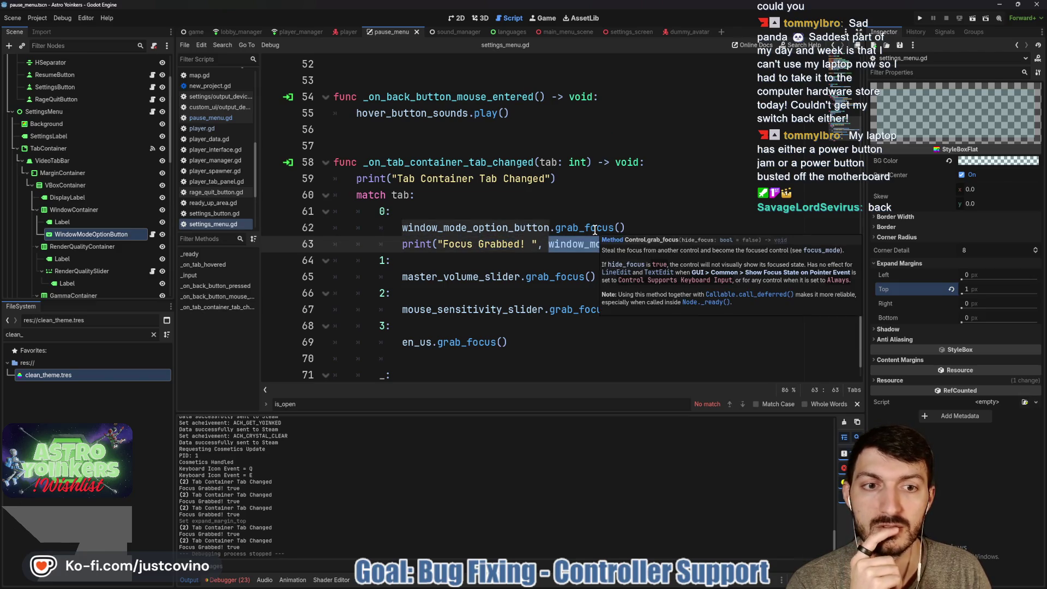
mouse_move(590, 229)
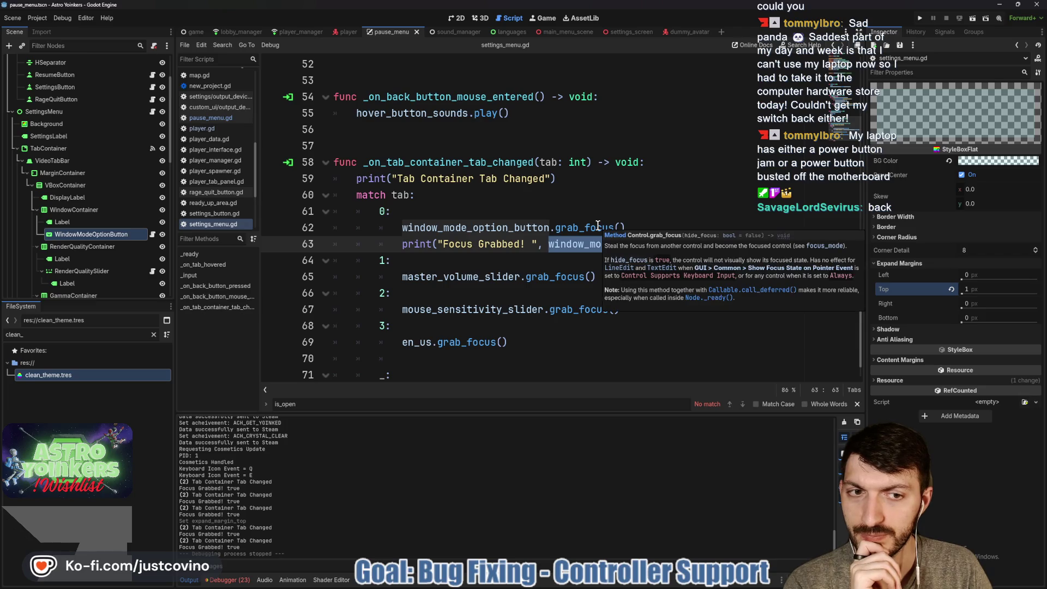
click(643, 226)
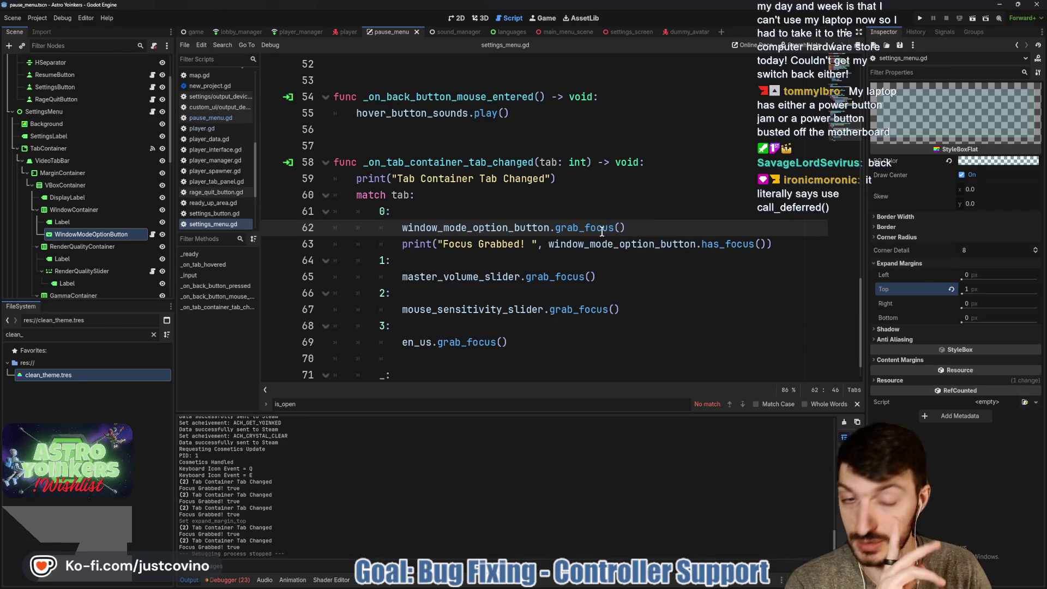
mouse_move(596, 228)
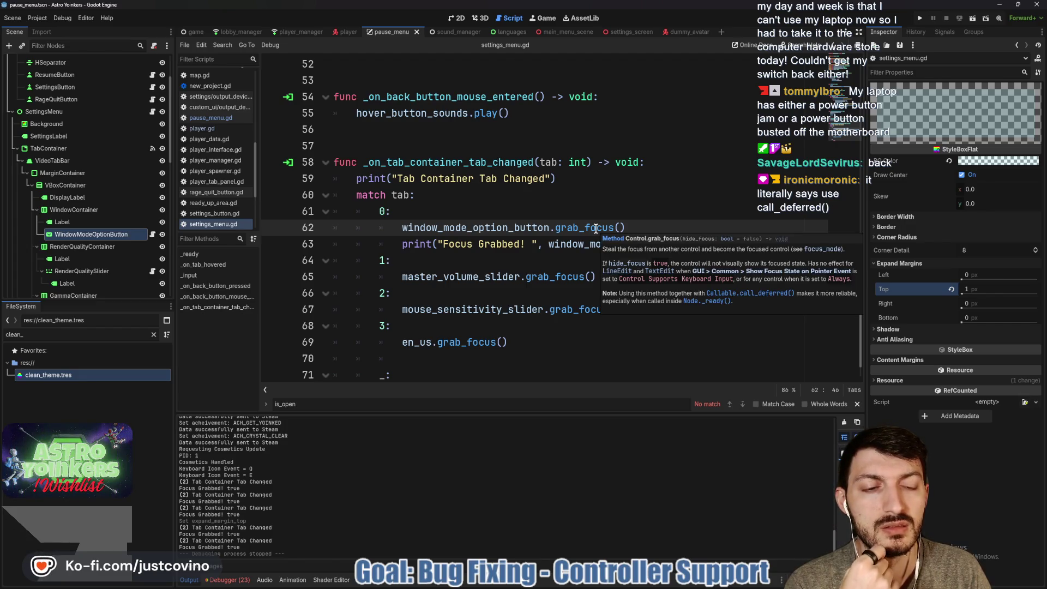
Step: Change the line 62 grab_focus to grab_focus.call_deferred() and save
click(614, 228)
text(.)
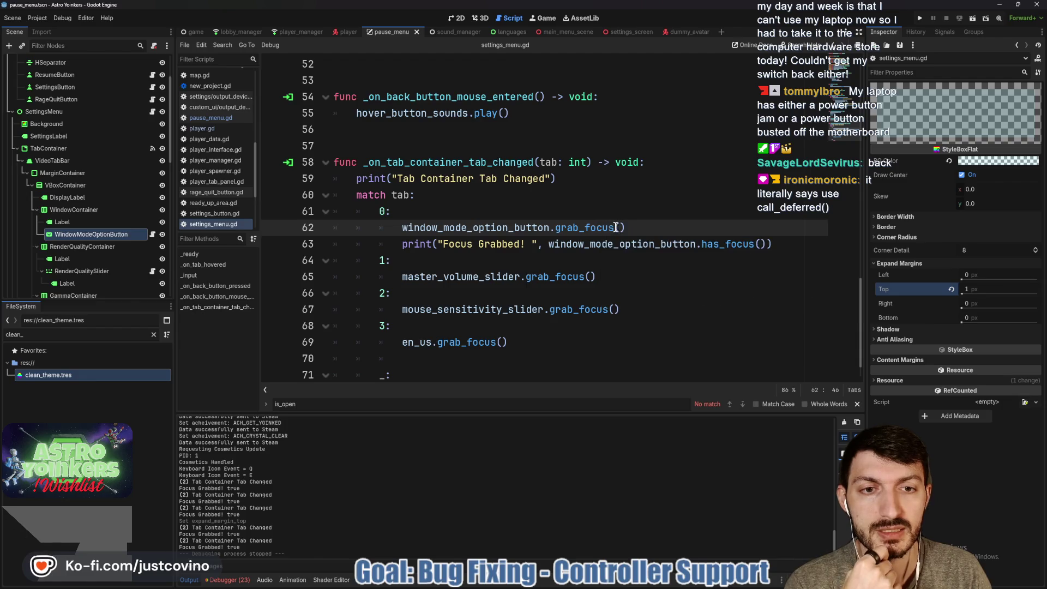
text(call)
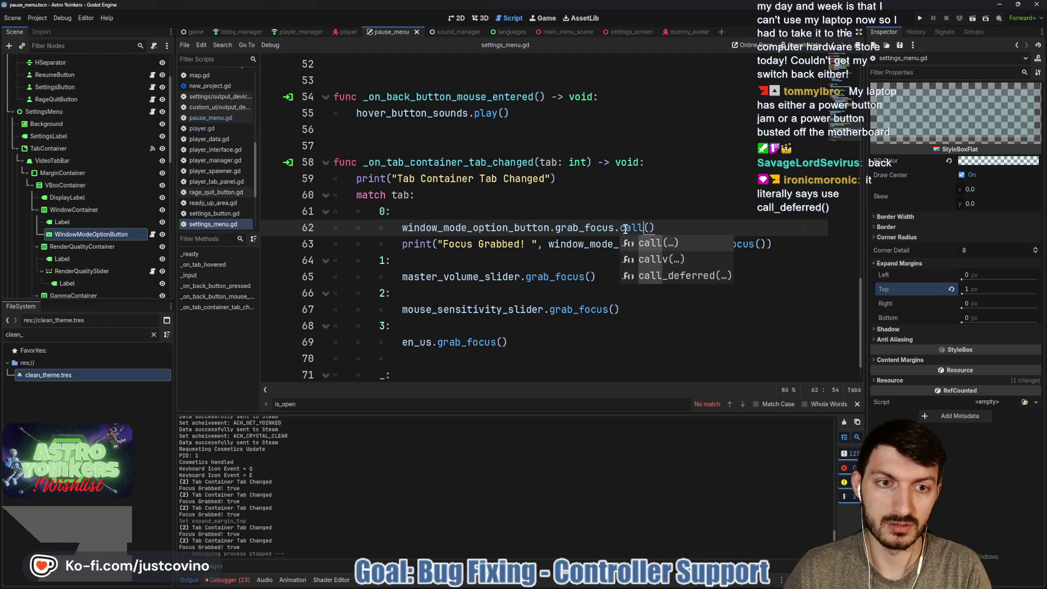
key(Down)
key(Down)
key(Return)
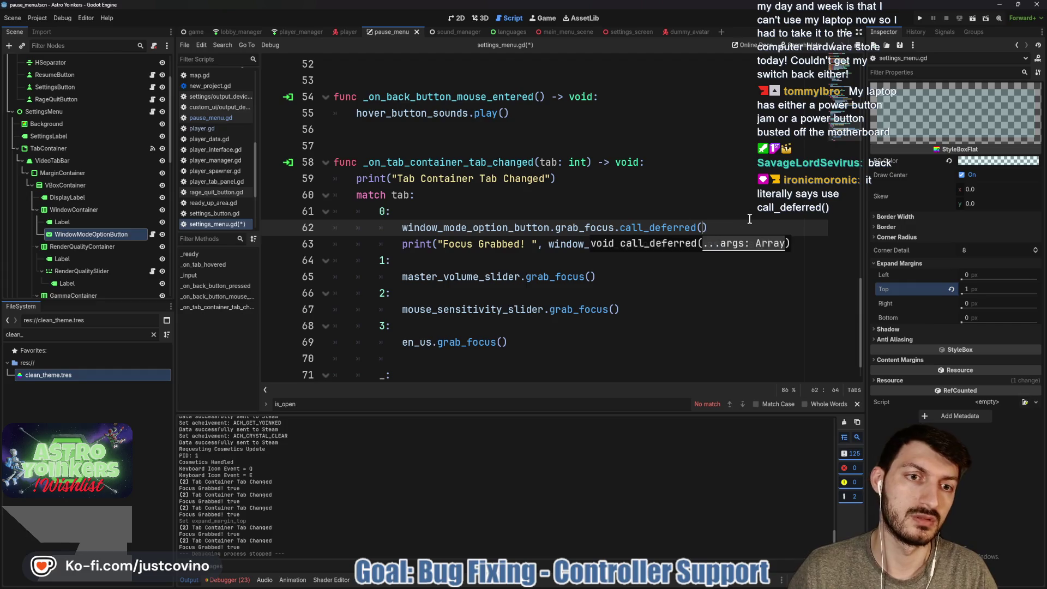
click(734, 229)
key(ctrl+s)
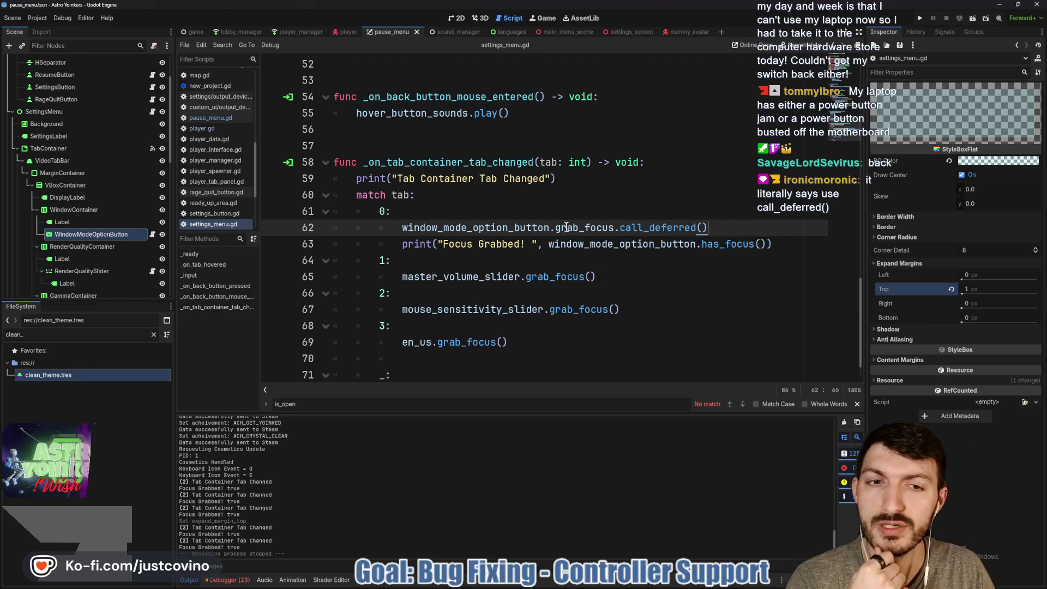
Step: Defer the grab_focus calls on lines 65 and 67 with call_deferred() and save
click(525, 277)
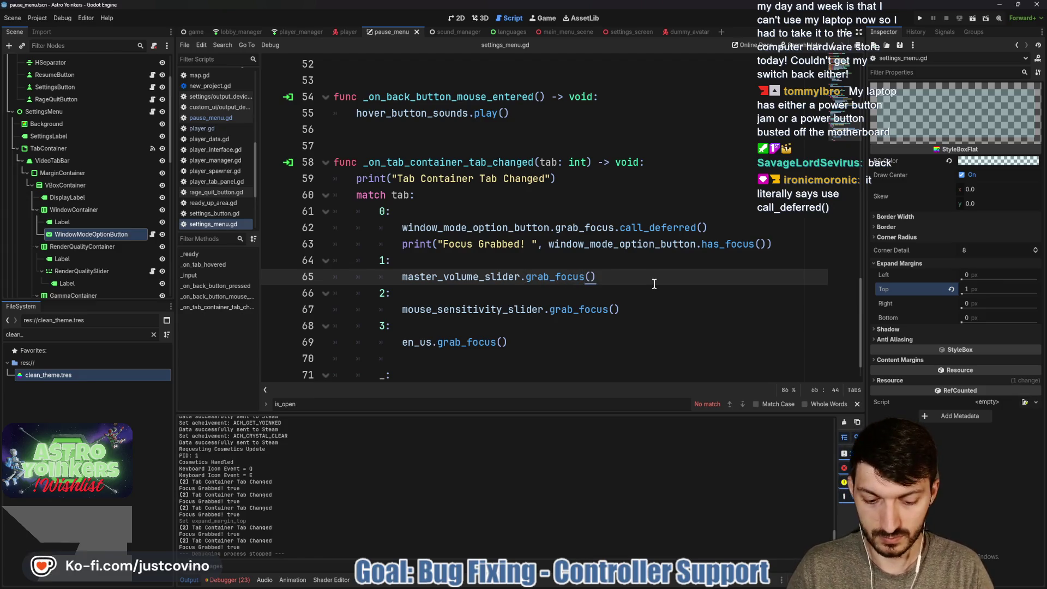
text(.call)
key(Down)
key(Return)
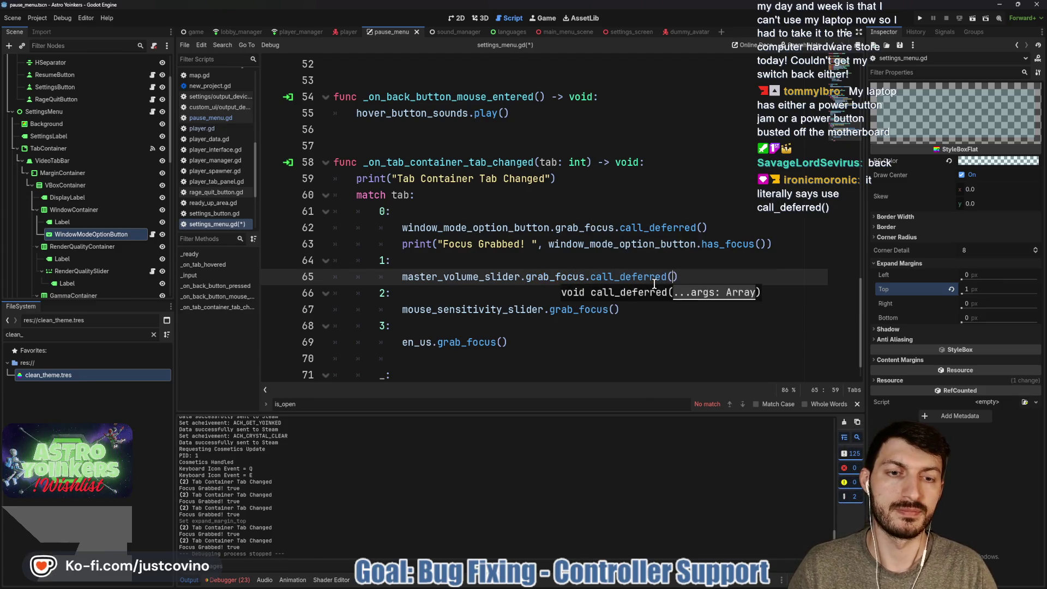
click(608, 309)
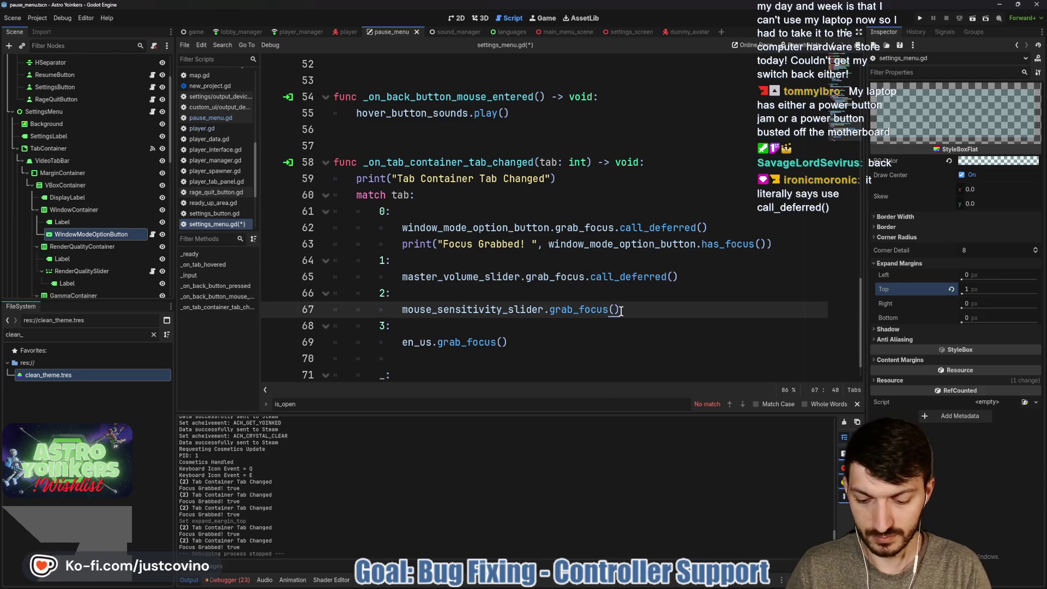
text(.call)
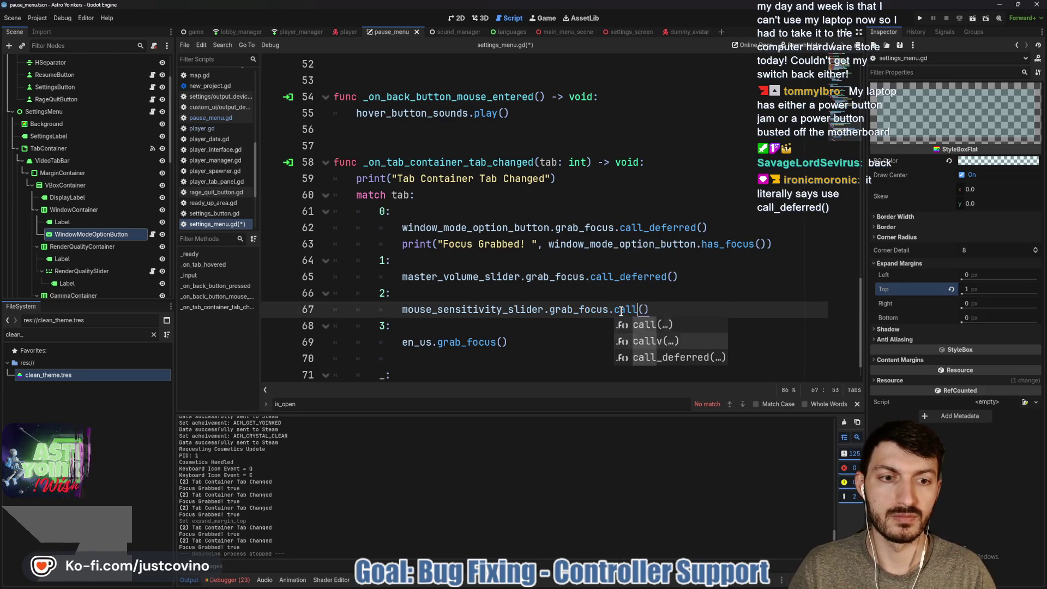
key(Down)
key(Return)
click(741, 308)
key(ctrl+s)
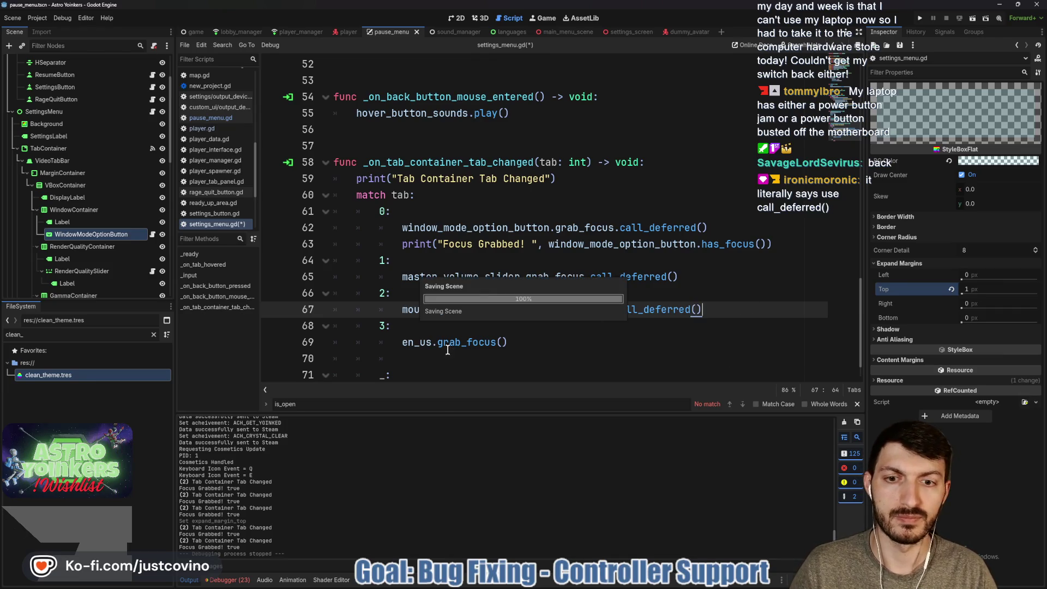
Step: Make the line 69 grab_focus use call_deferred() and save the script
click(439, 342)
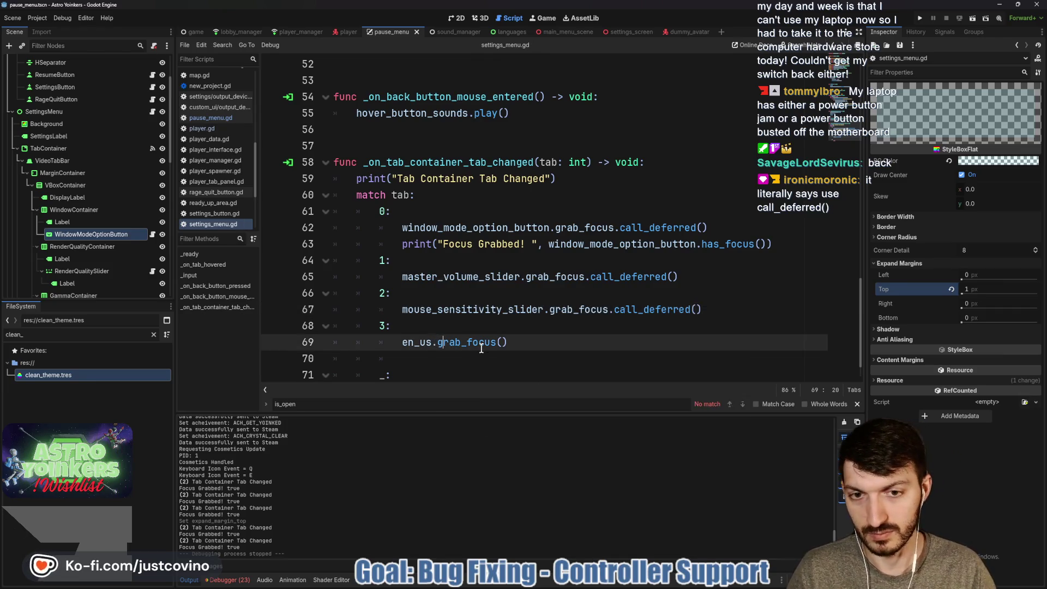
key(ctrl+Right)
text(.call)
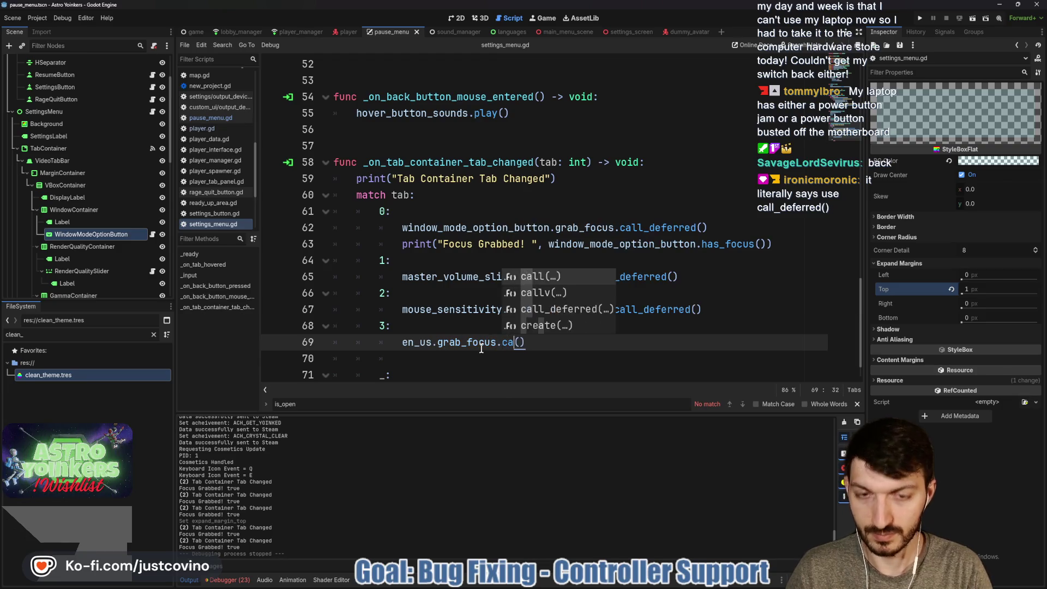
key(Down)
key(Down)
key(Return)
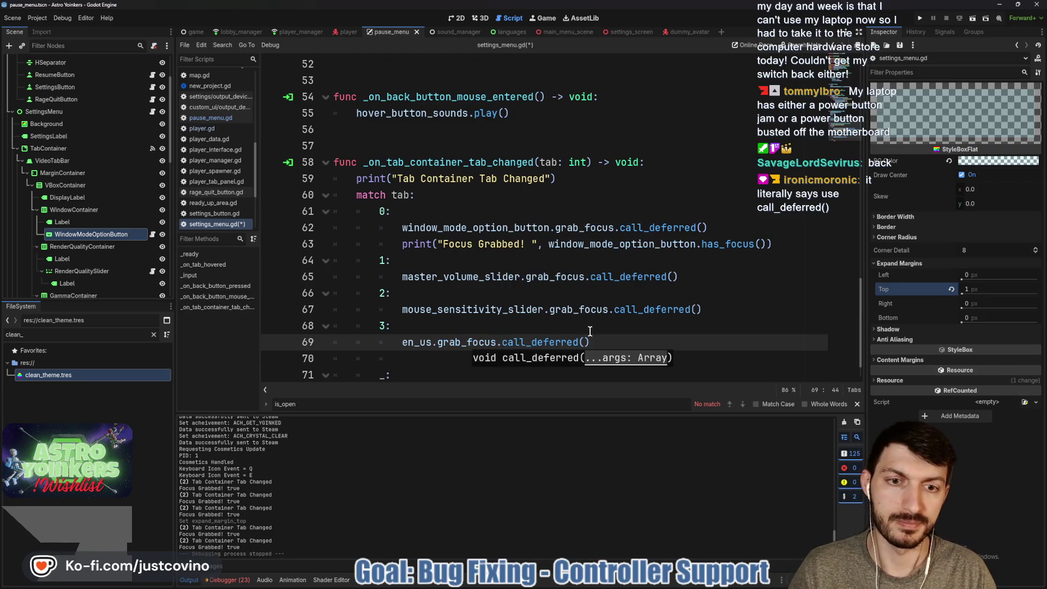
click(590, 331)
key(ctrl+s)
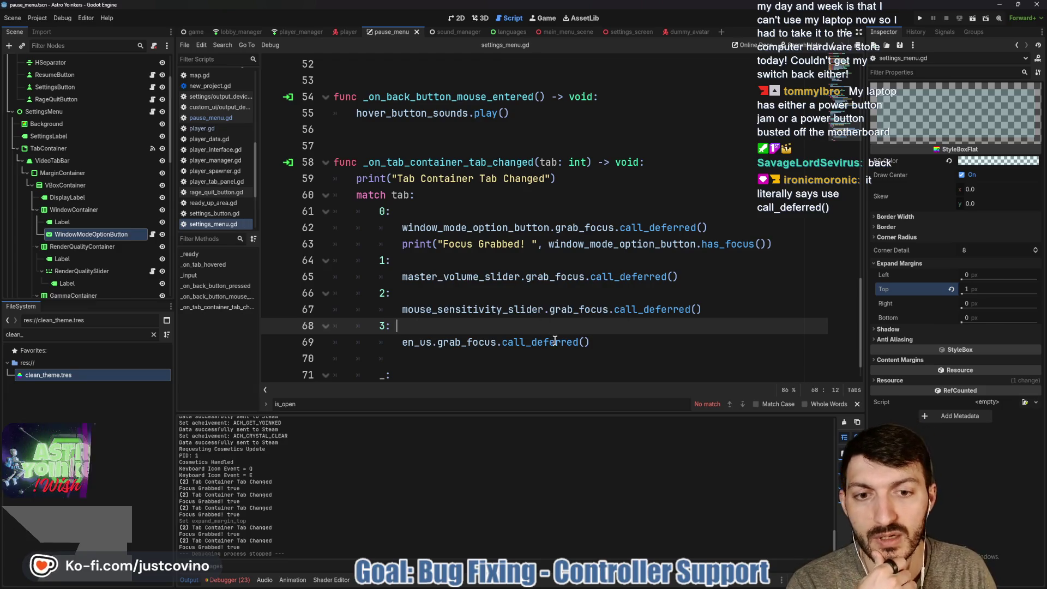
mouse_move(556, 343)
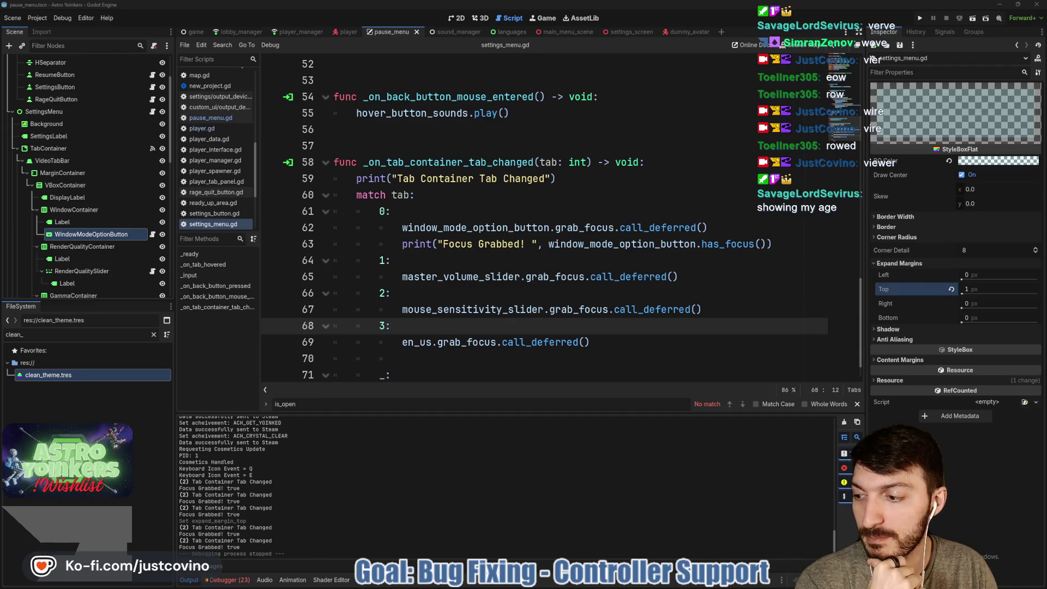
Step: Edit the tab-changed handler in settings_menu.gd from the end of line 64
click(489, 262)
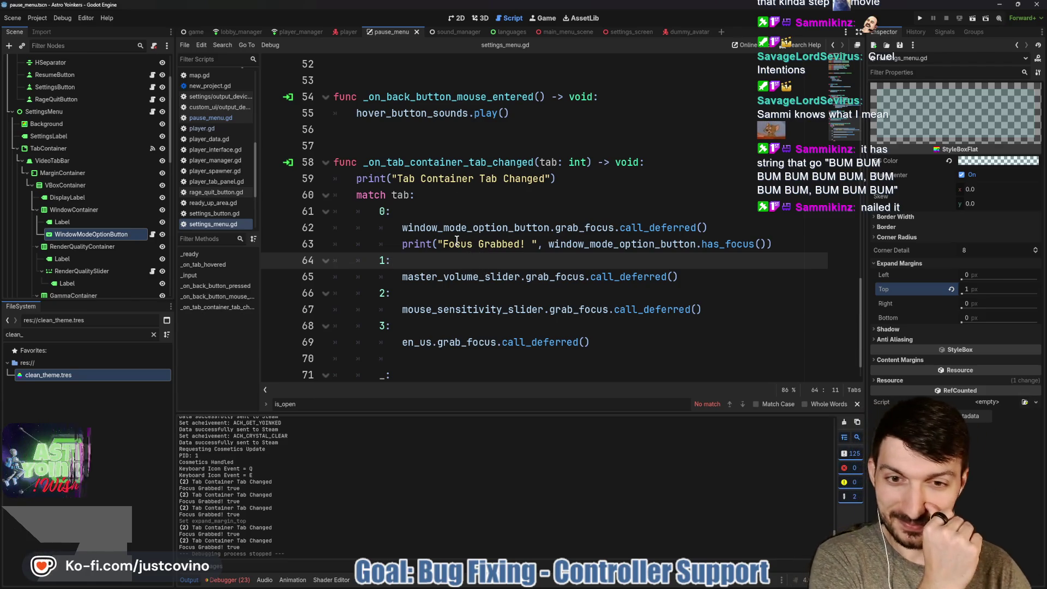
scroll(698, 244, down, 1)
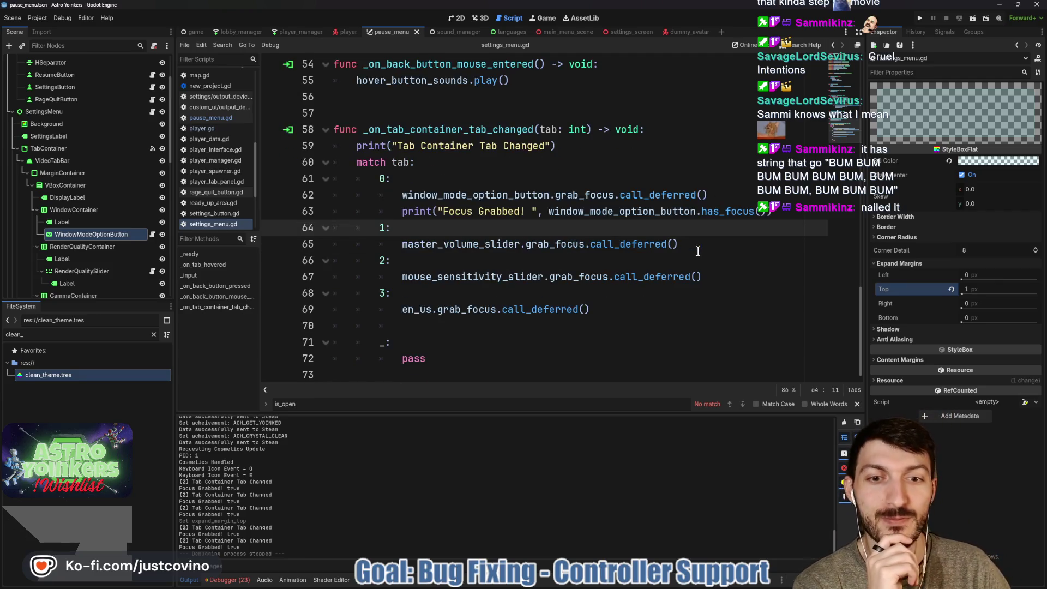
scroll(714, 185, up, 1)
Step: Run the game, host a lobby, and open Settings from the pause menu
click(919, 20)
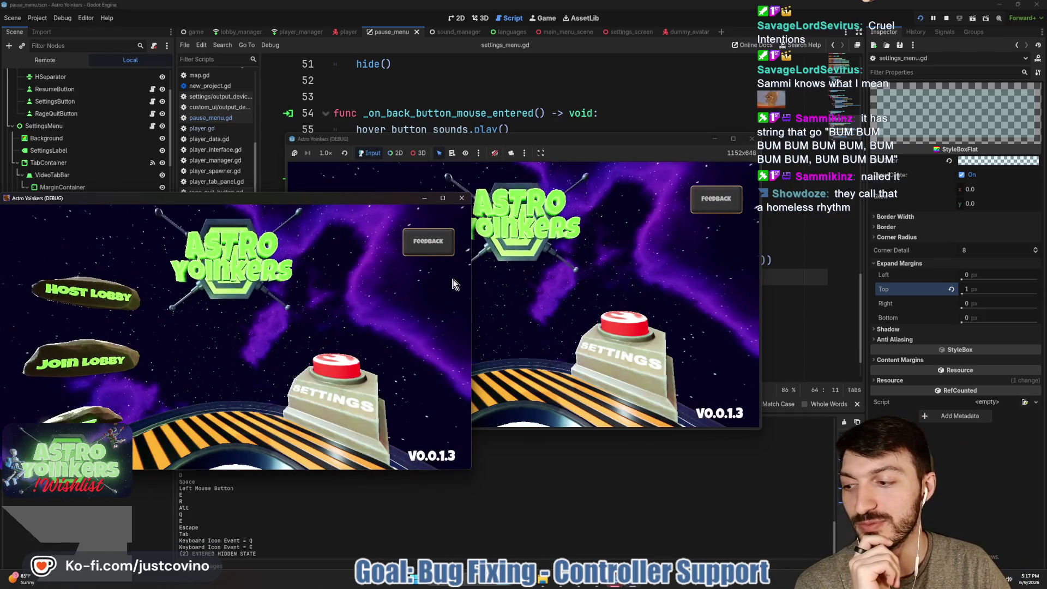
click(457, 240)
click(400, 255)
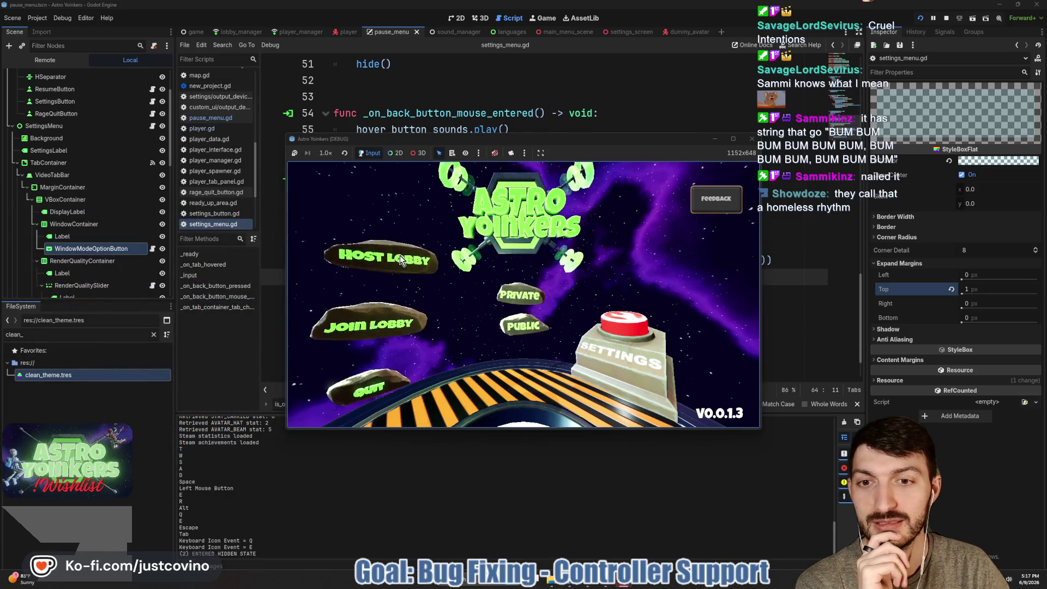
click(518, 247)
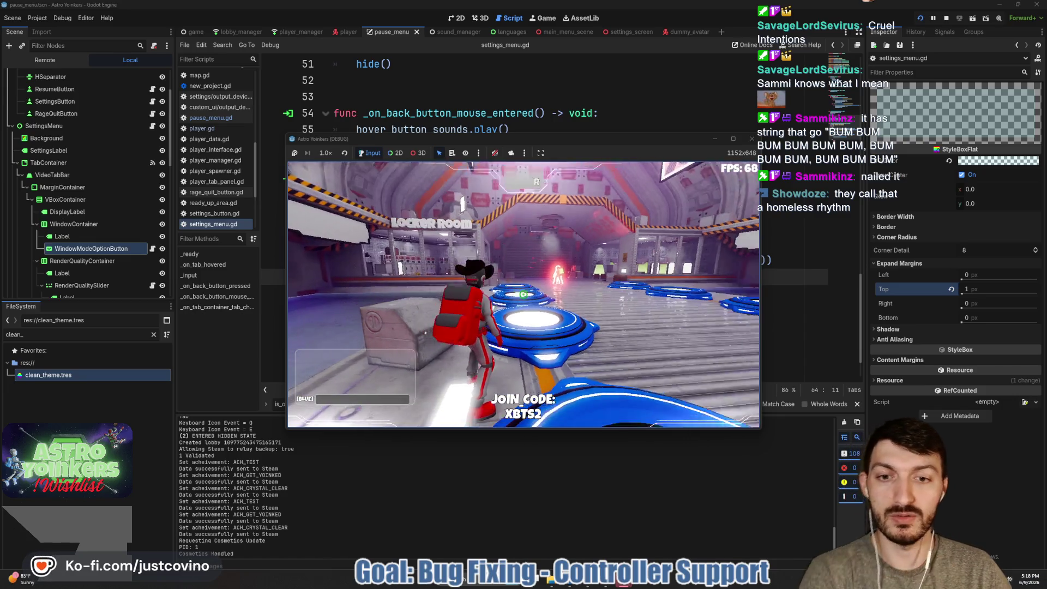
key(Escape)
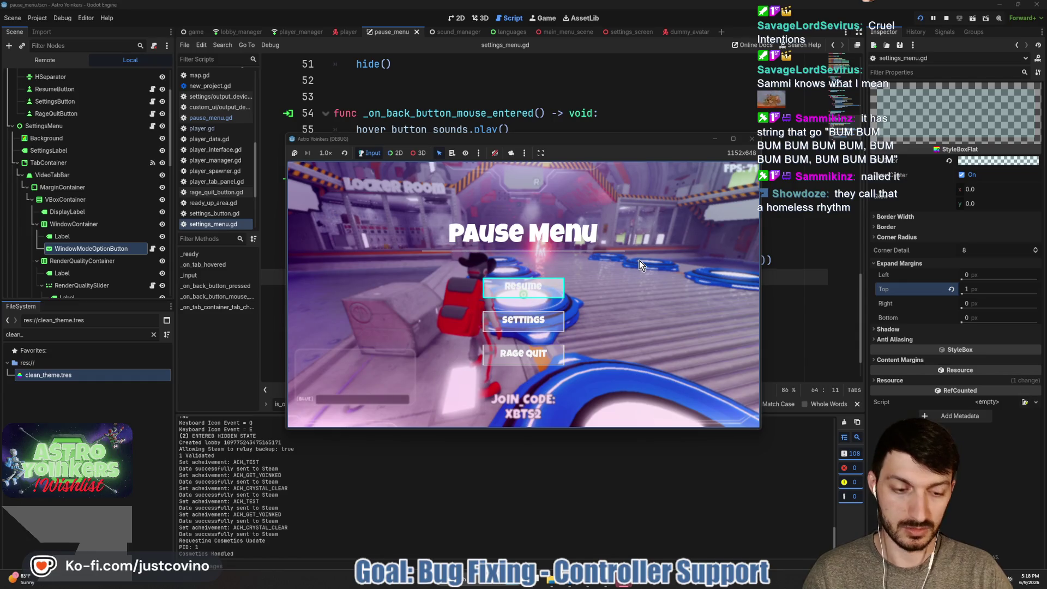
key(Down)
key(Return)
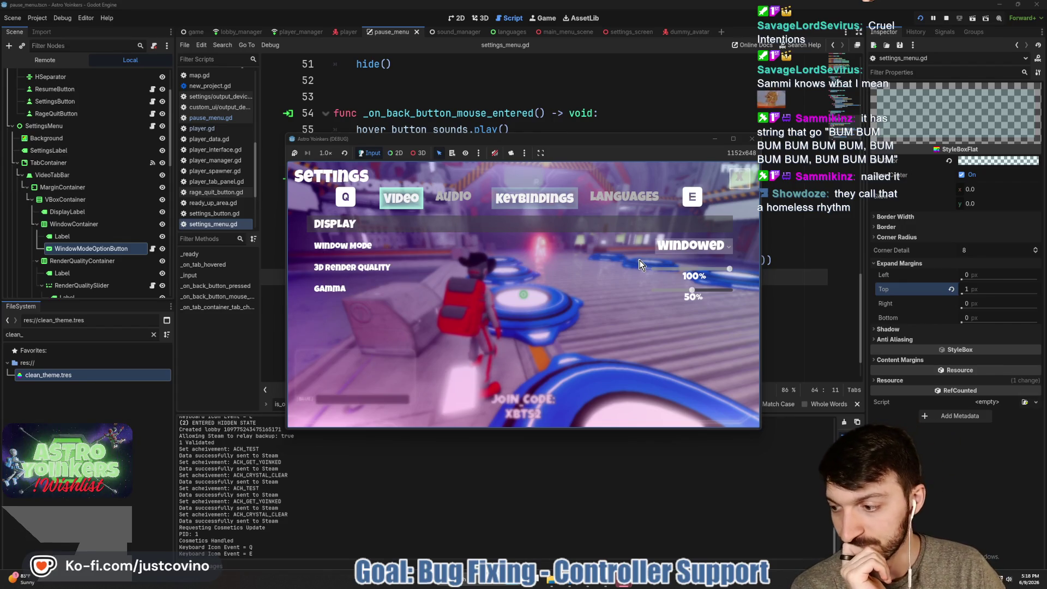
Step: Check the window mode choices, stop the game, and drag the top expand margin upward
click(689, 246)
click(681, 261)
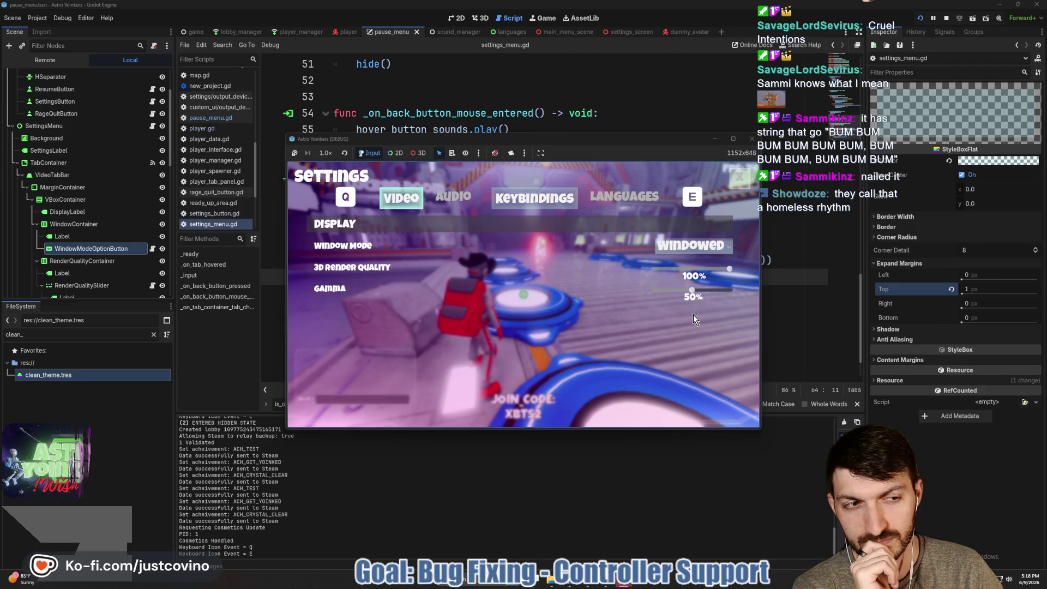
click(973, 293)
drag(973, 293, 987, 293)
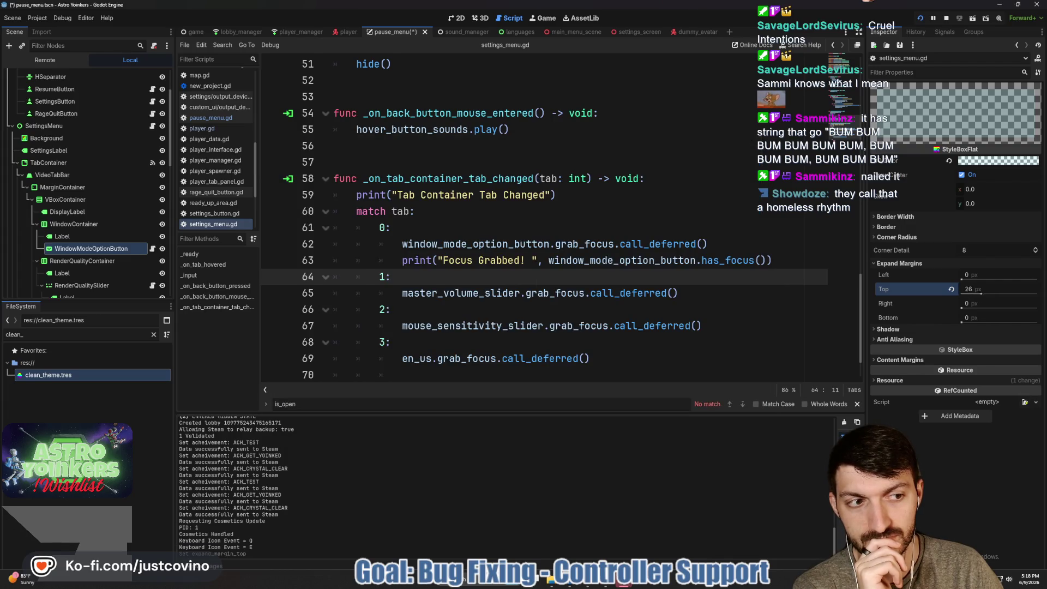
Step: Set the StyleBoxFlat top expand margin to 2 px, save, stop the game, and close the find bar
click(971, 288)
text(2)
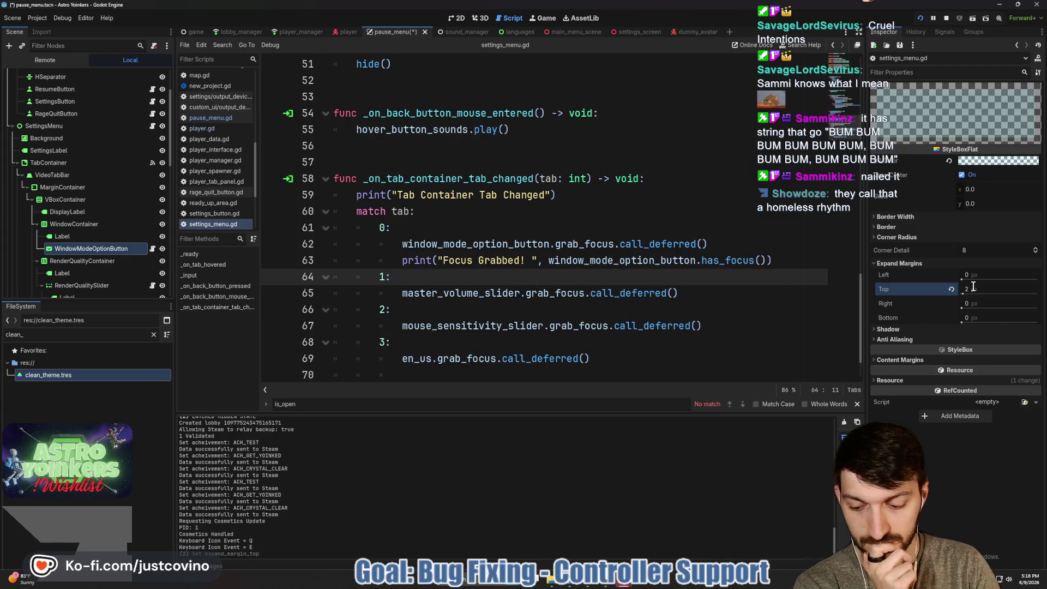
key(ctrl+s)
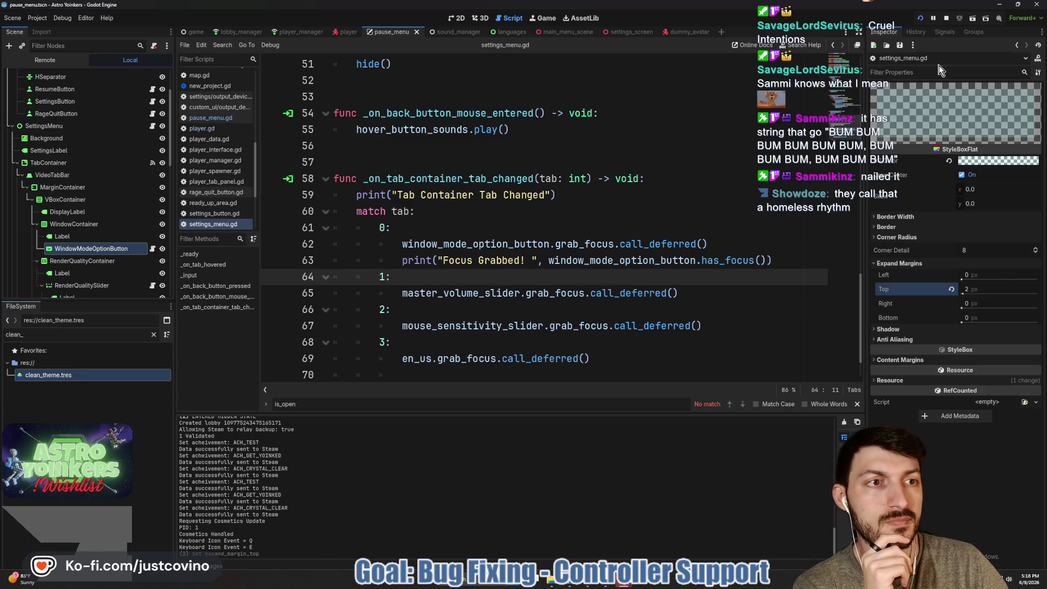
click(942, 20)
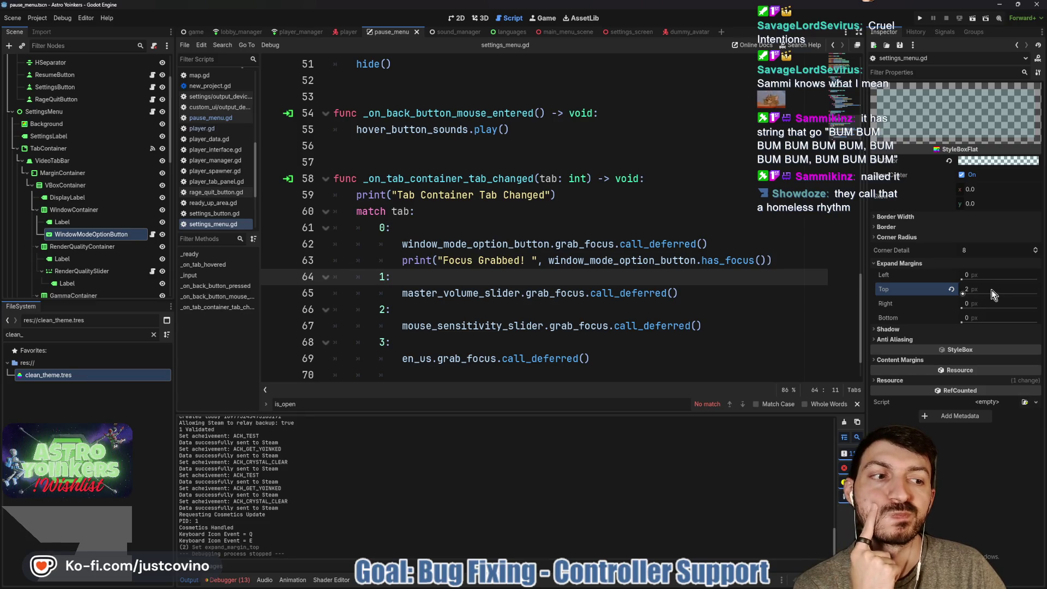
drag(968, 292, 1007, 296)
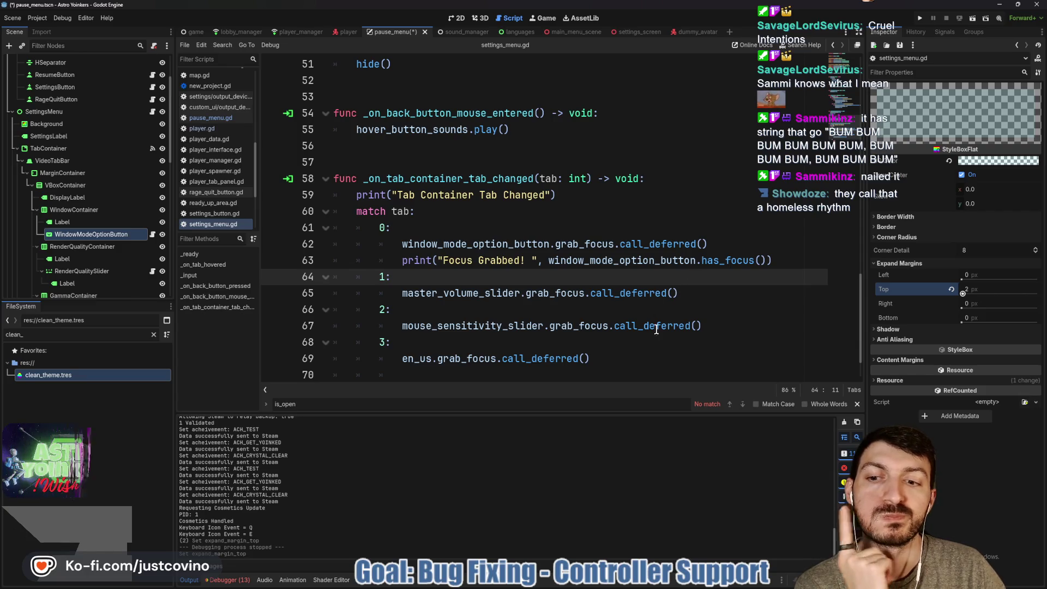
click(856, 404)
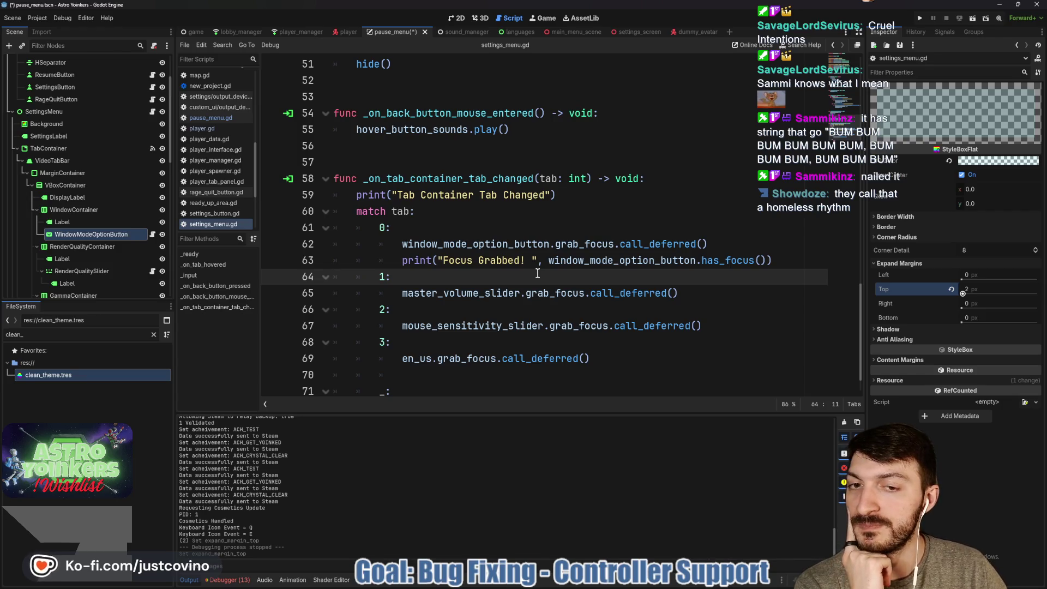
click(669, 243)
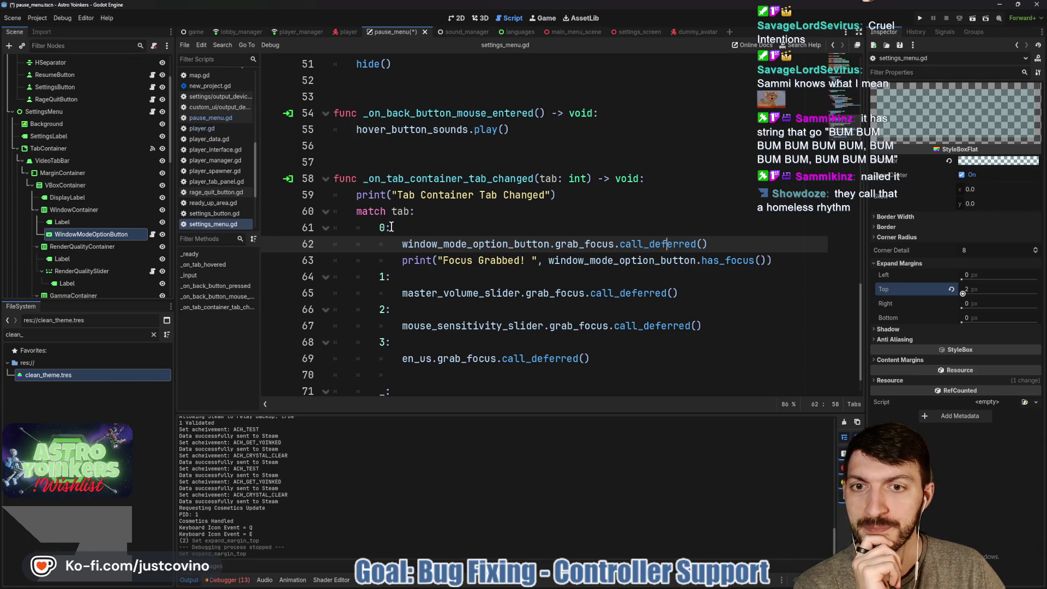
Step: Append ', tab' to the line 59 print with a space before the closing quote, then save and run
click(553, 195)
text(, )
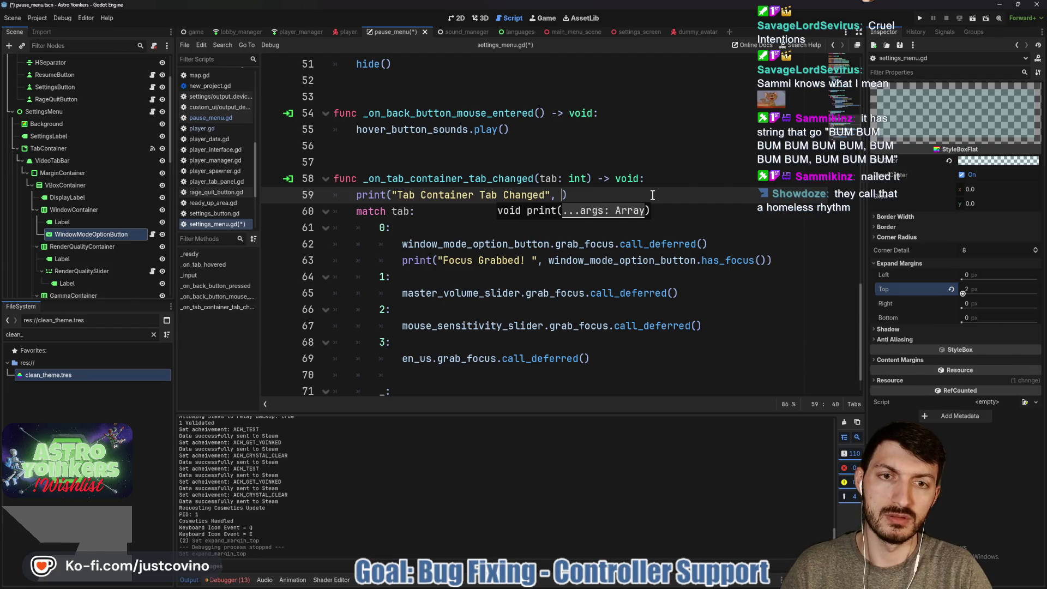
text(tab)
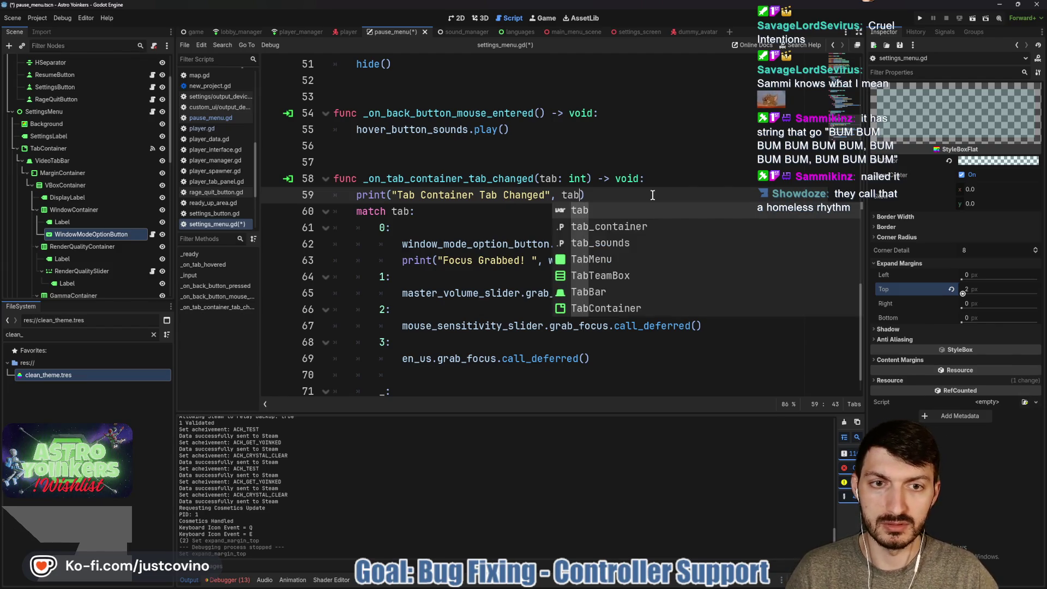
click(652, 195)
click(546, 194)
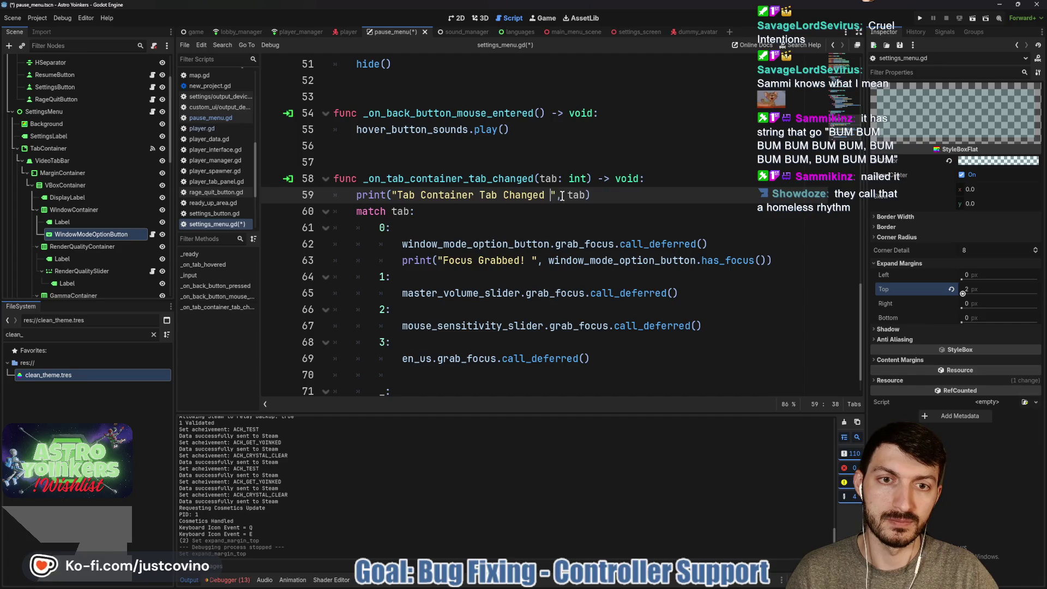
click(644, 195)
key(ctrl+s)
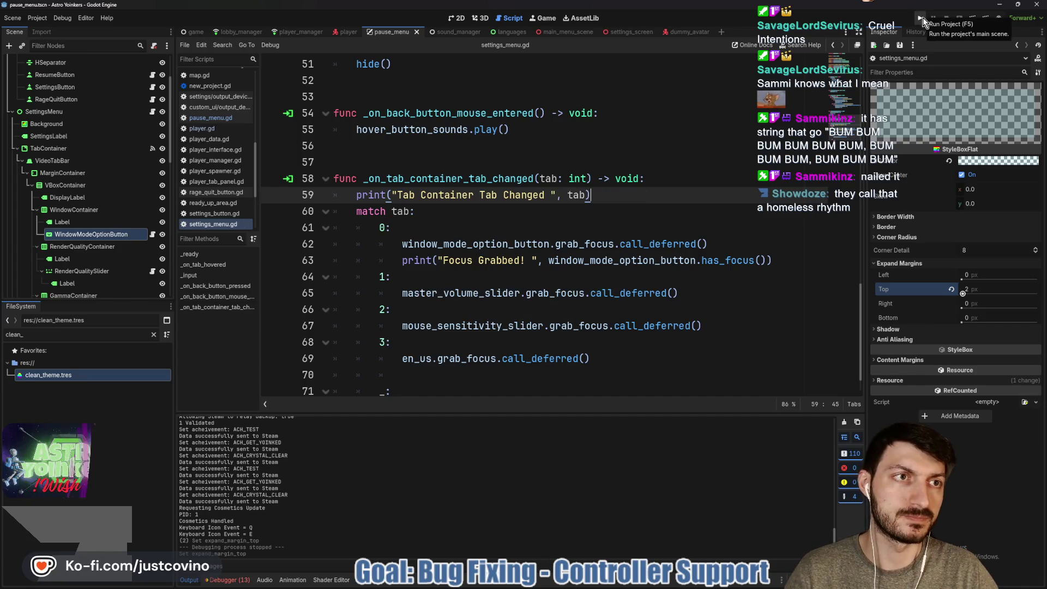
click(922, 17)
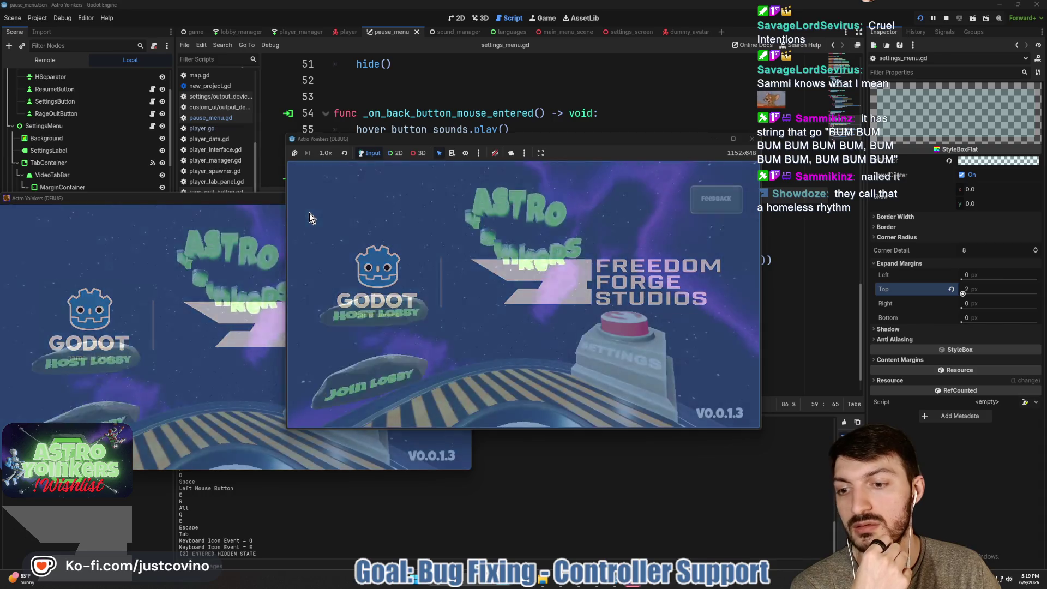
Step: Host a lobby, open Settings from the pause menu, and switch between the Audio and Video tabs
click(266, 201)
click(461, 198)
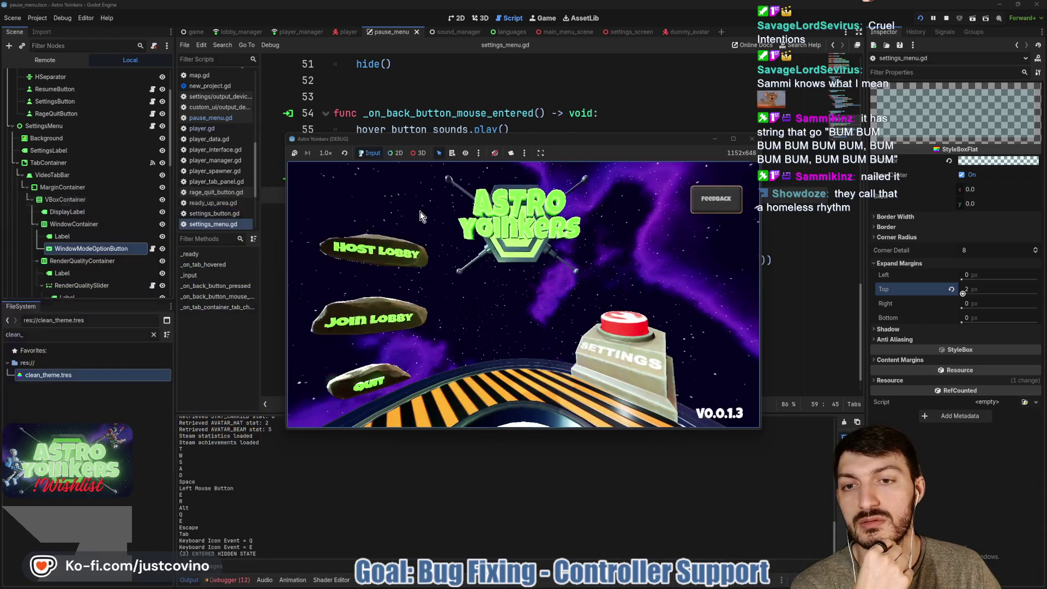
click(359, 241)
click(508, 229)
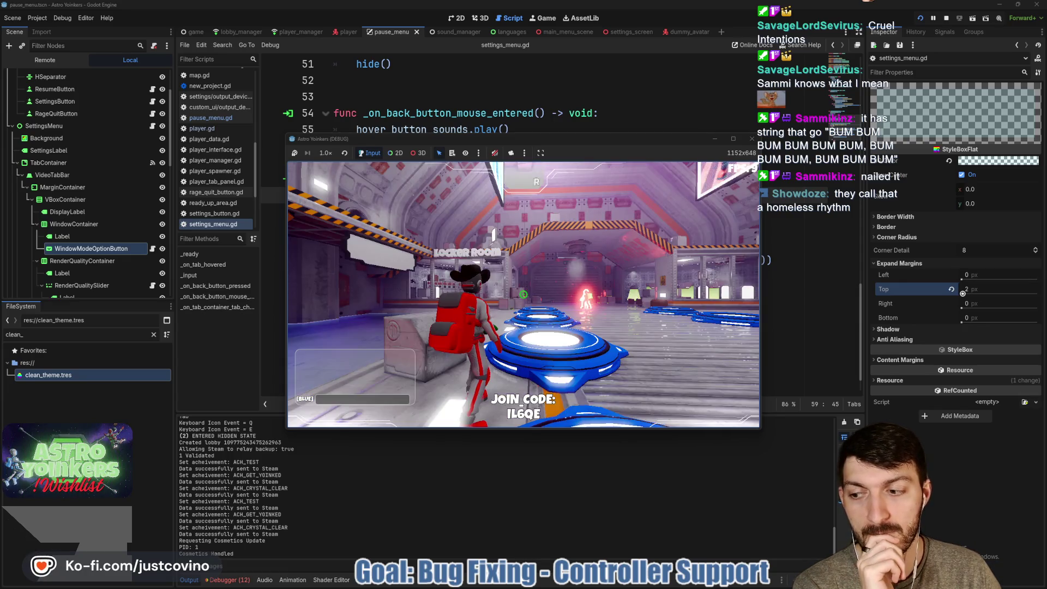
key(Escape)
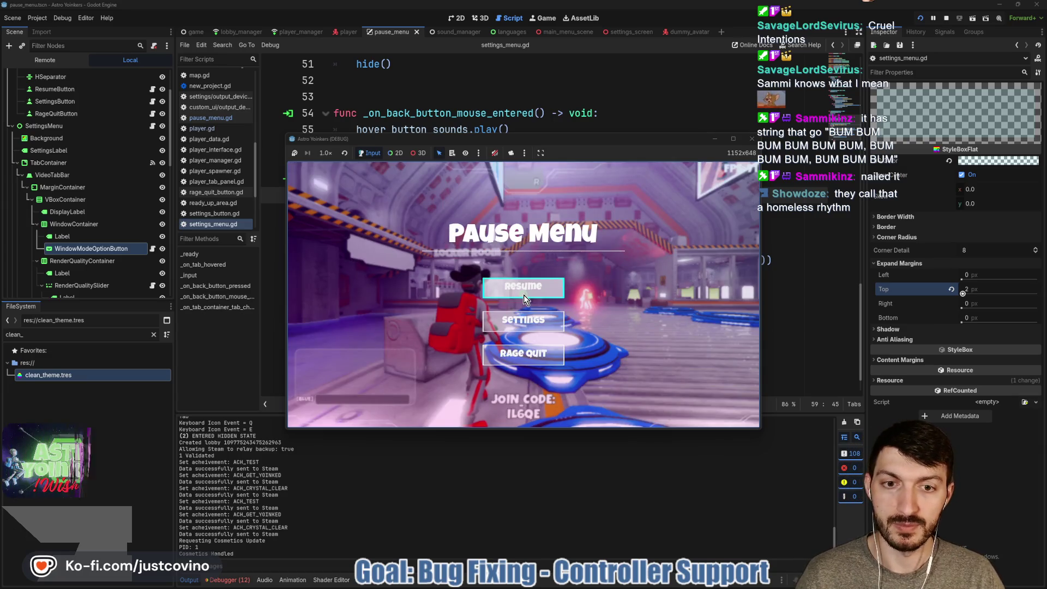
click(532, 317)
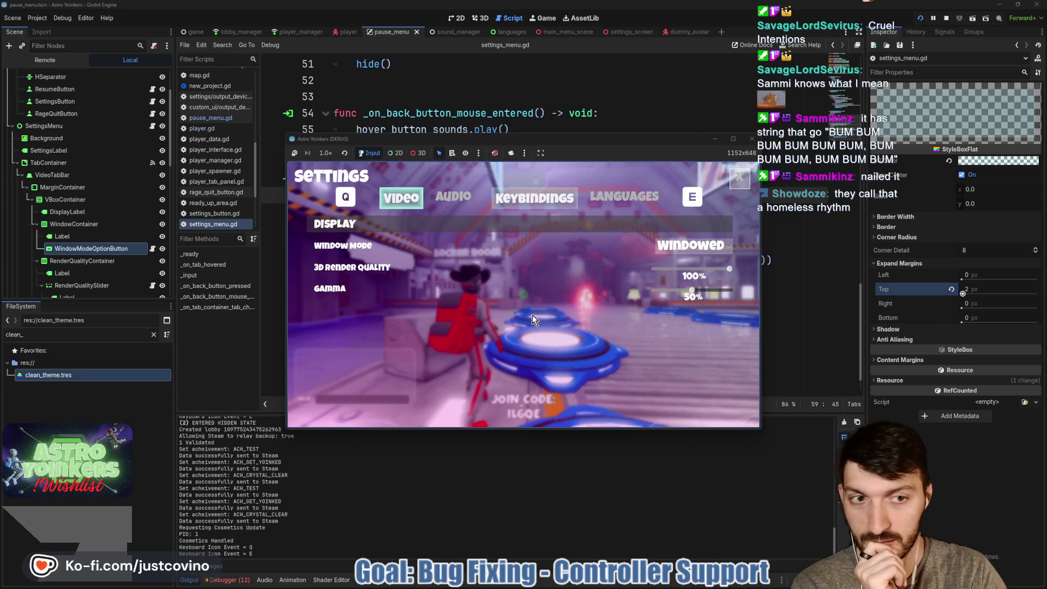
key(e)
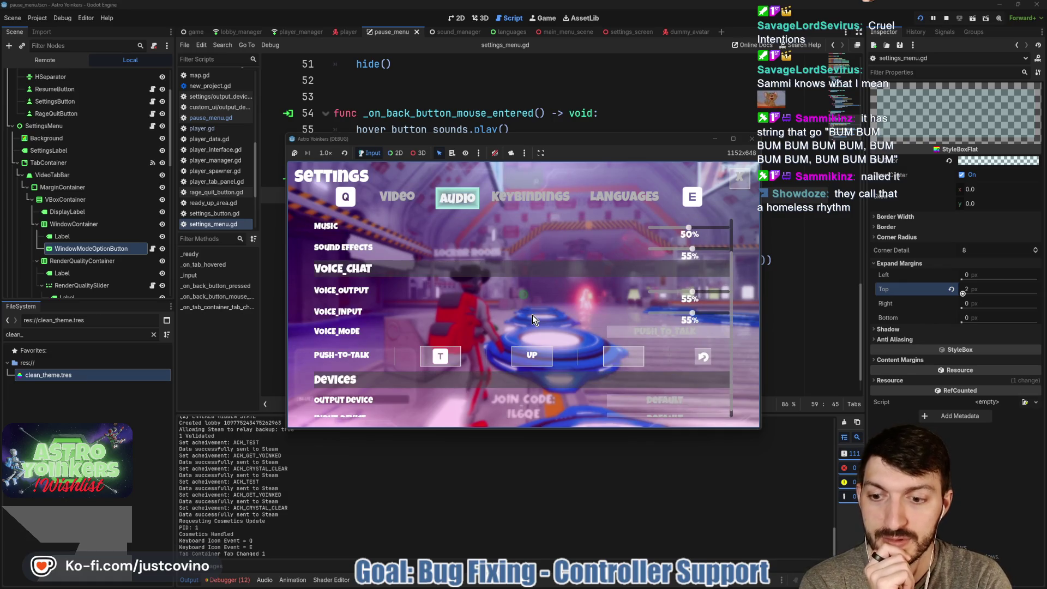
key(q)
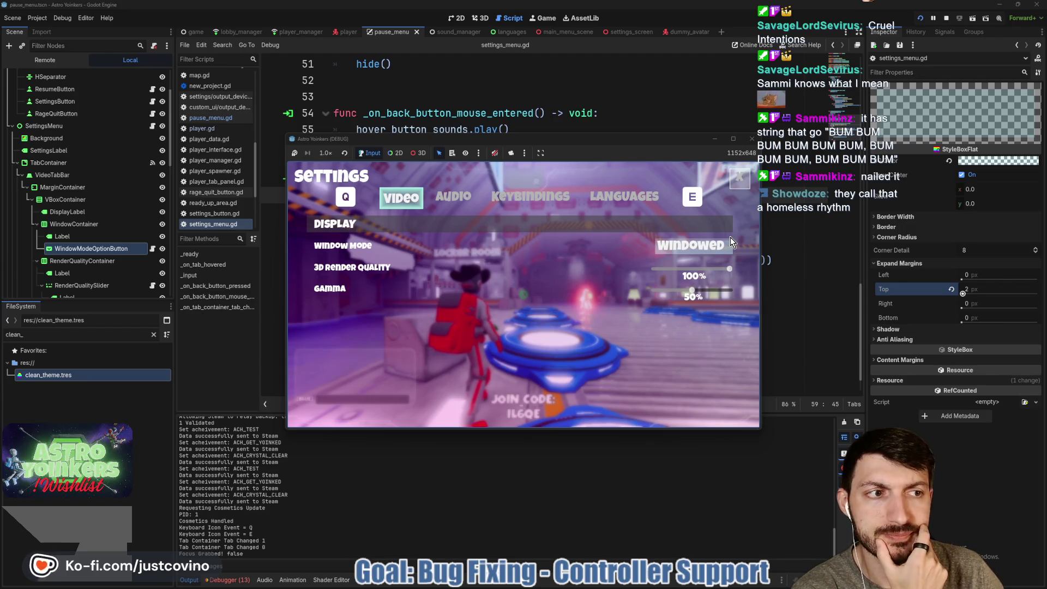
Step: Set the StyleBoxFlat top expand margin to 8 px and save
click(970, 289)
text(8)
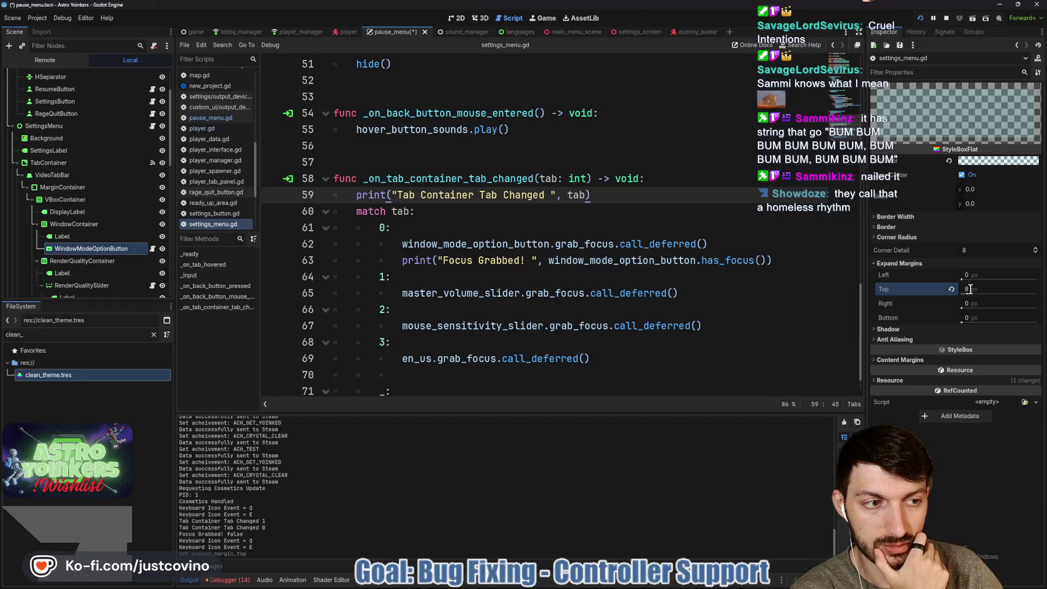
key(ctrl+s)
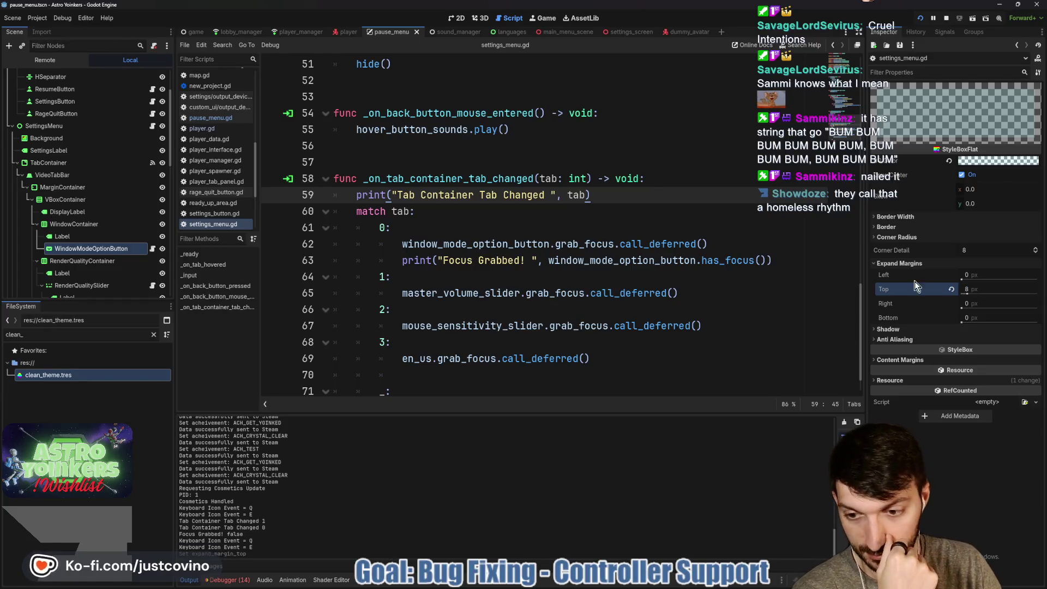
Step: Retest the game's Audio and Video settings tabs, then restart the running game
click(614, 585)
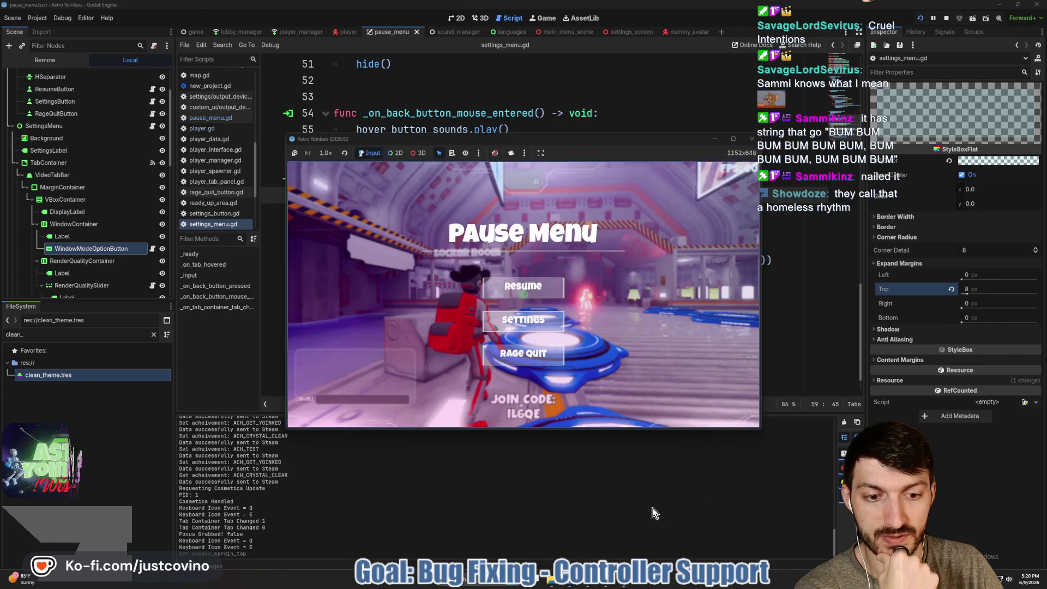
click(522, 323)
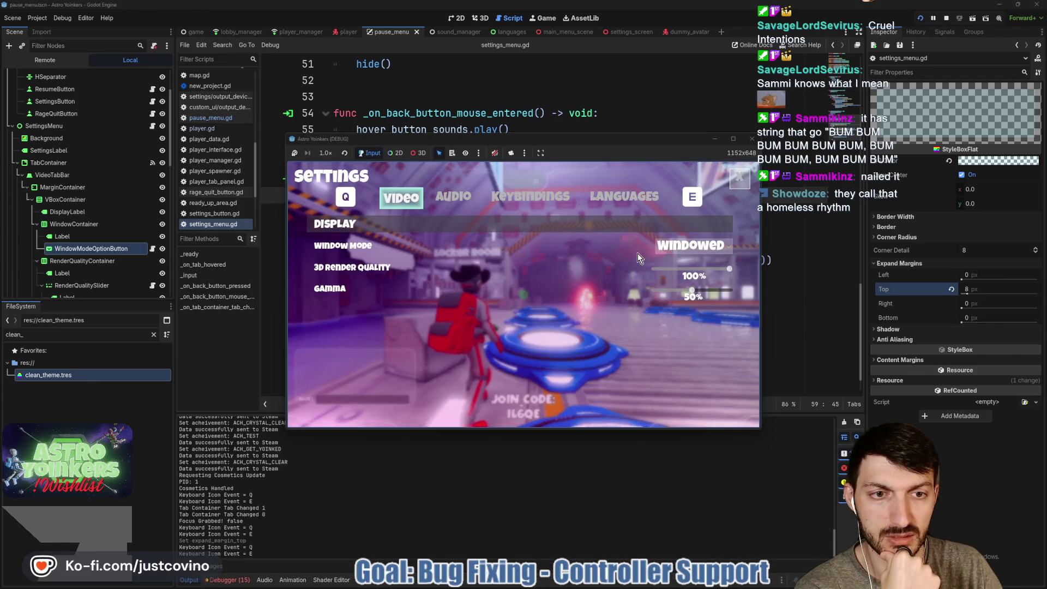
click(452, 200)
key(q)
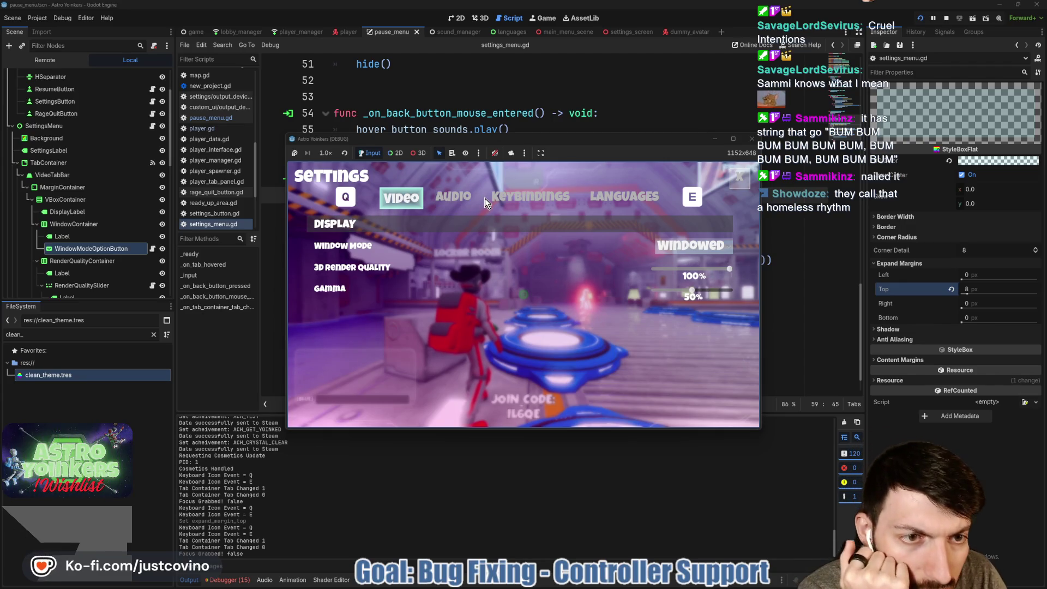
click(947, 19)
click(920, 18)
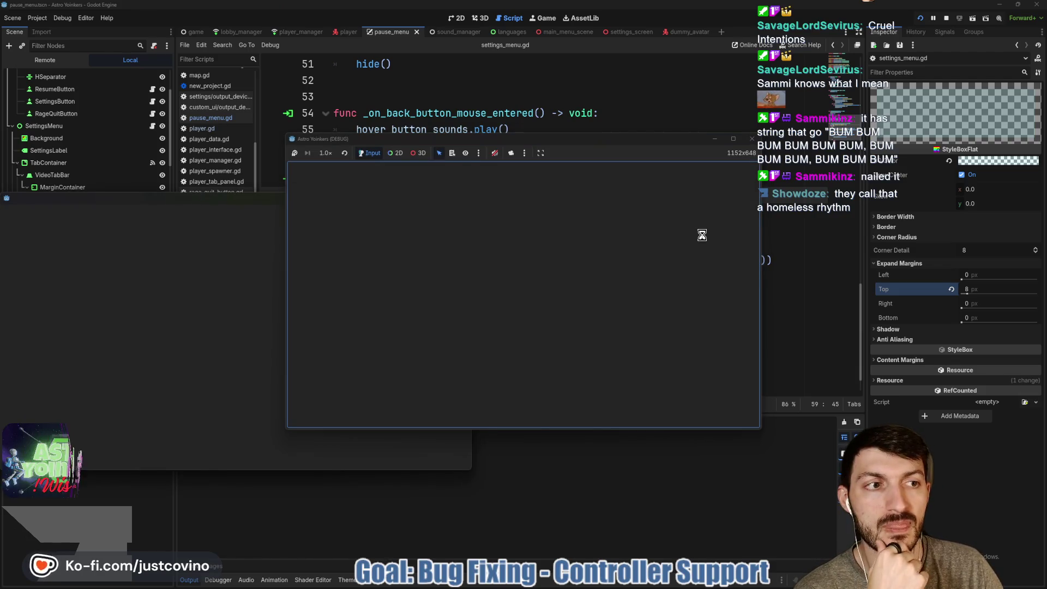
Step: Stop the game, lighten the focus StyleBoxFlat colour to saturation 46 and value 93, and save
click(946, 18)
click(976, 162)
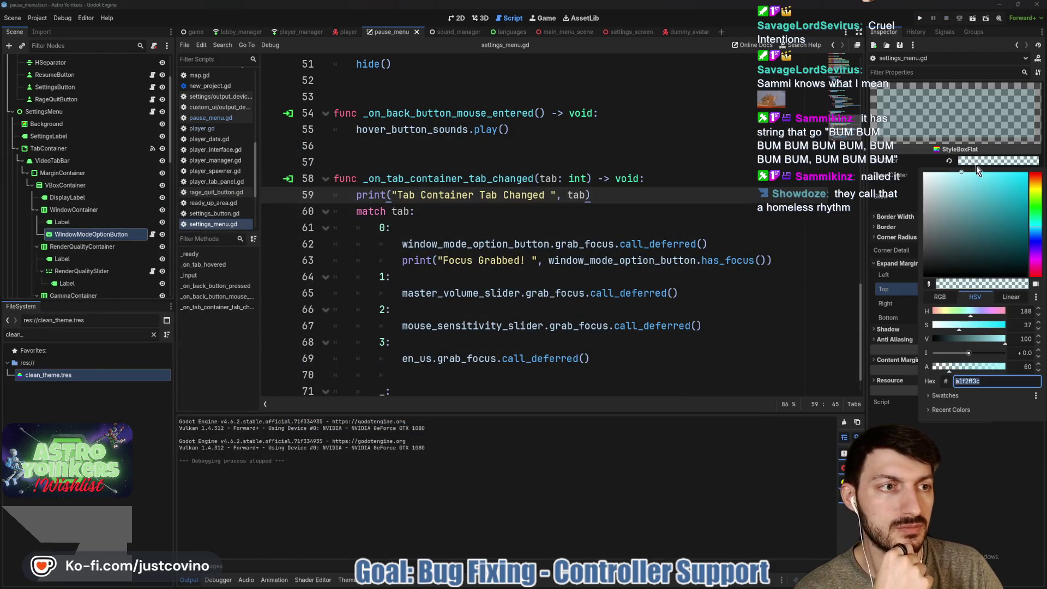
drag(961, 173, 972, 174)
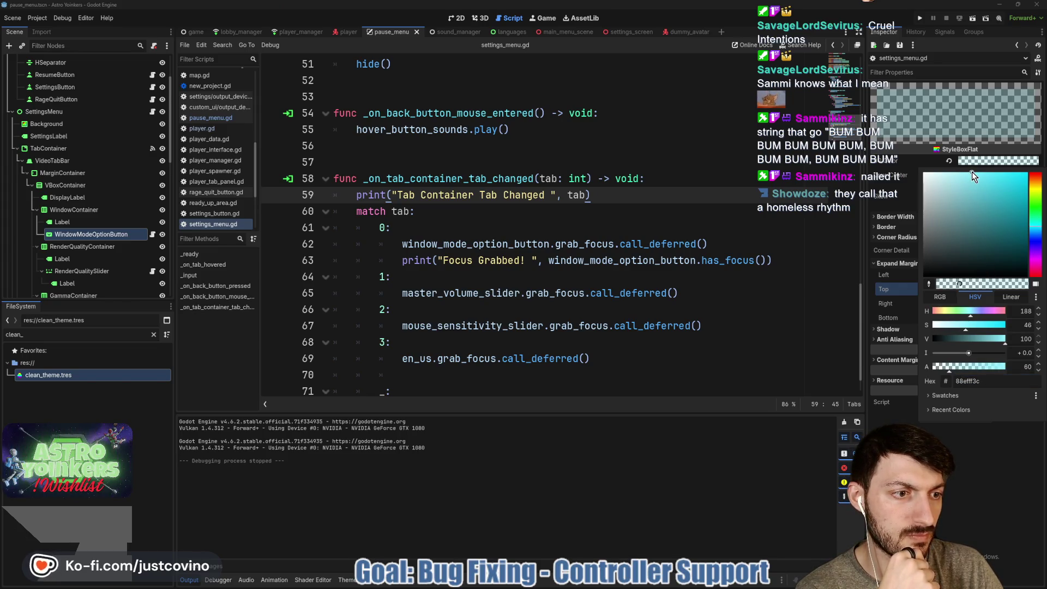
click(1000, 341)
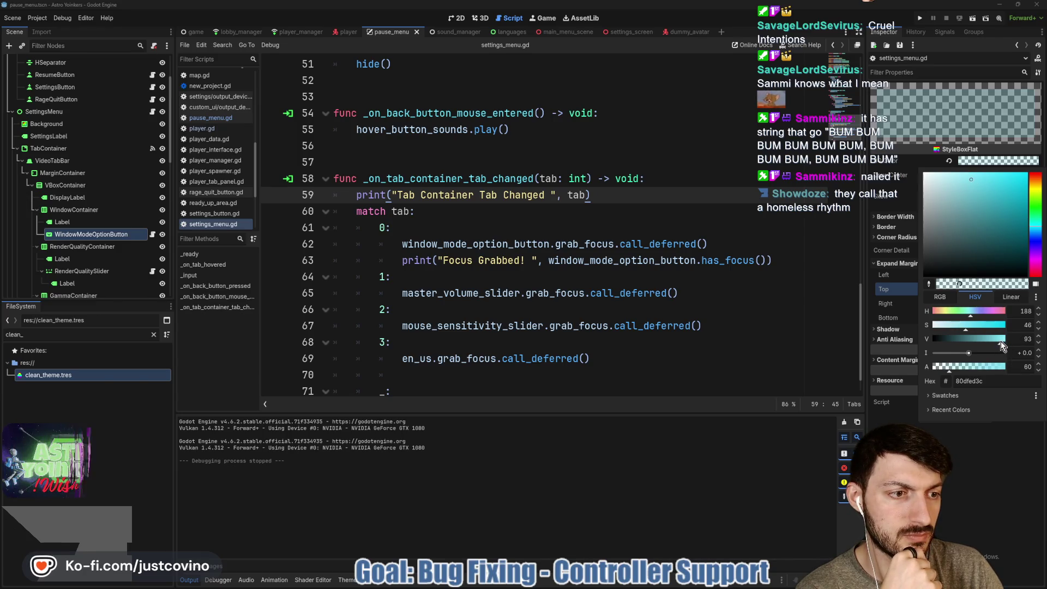
click(680, 213)
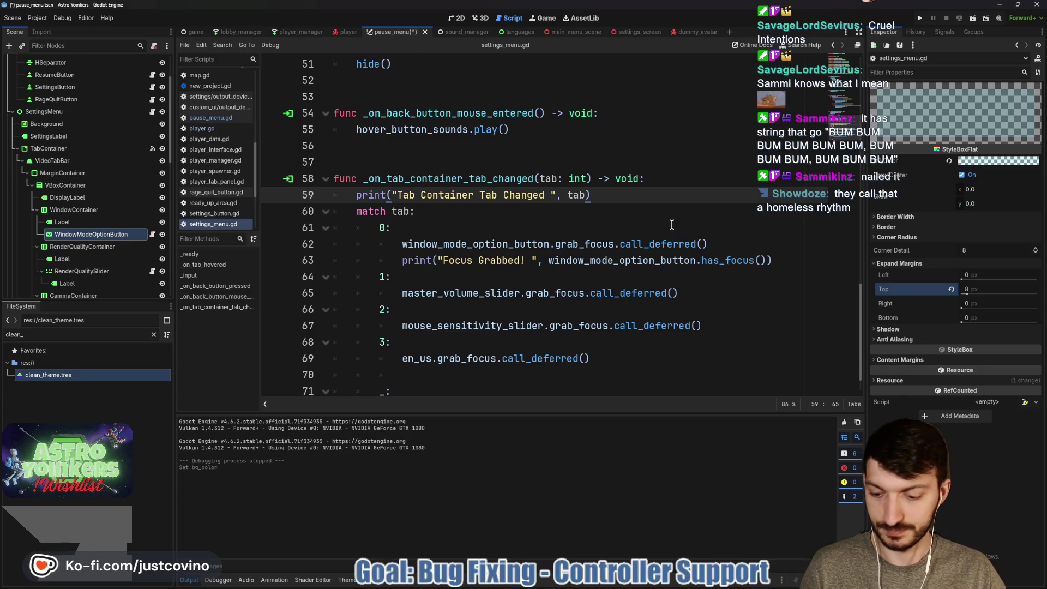
key(ctrl+s)
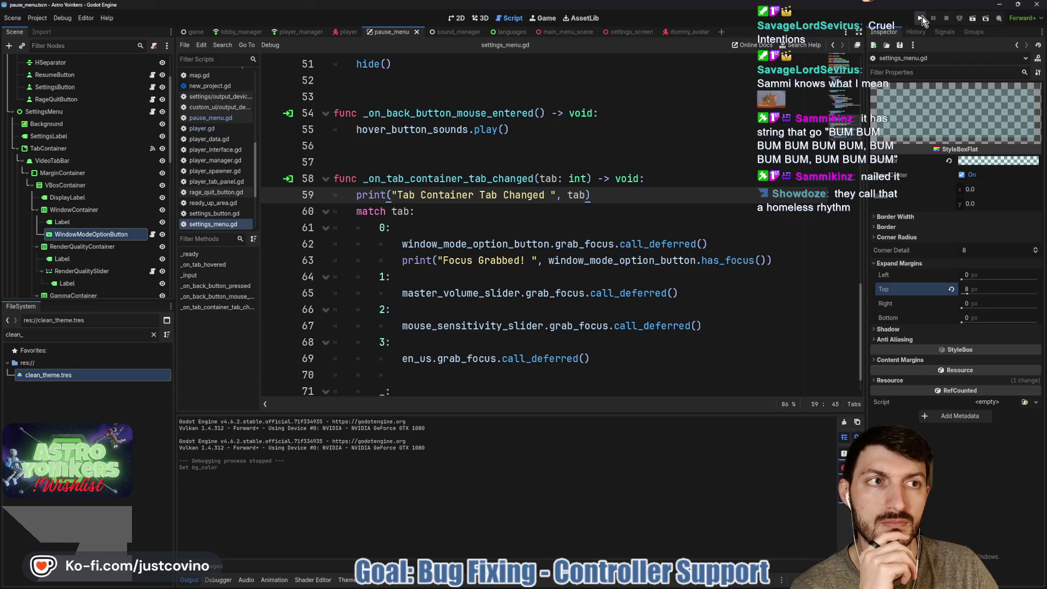
Step: Open clean_theme.tres's focus StyleBoxFlat and inspect its top border width
click(47, 375)
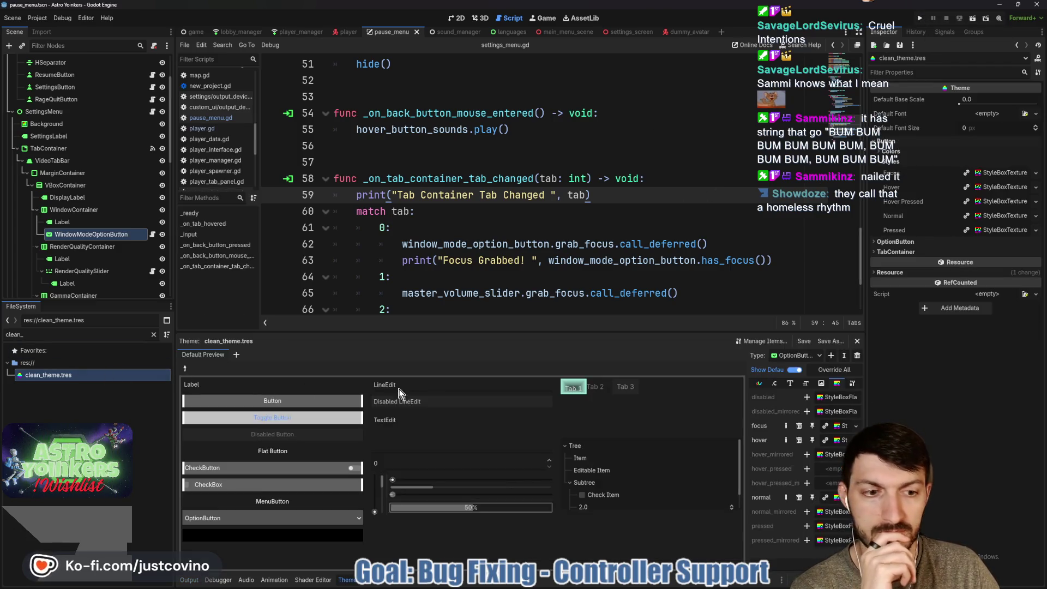
click(838, 427)
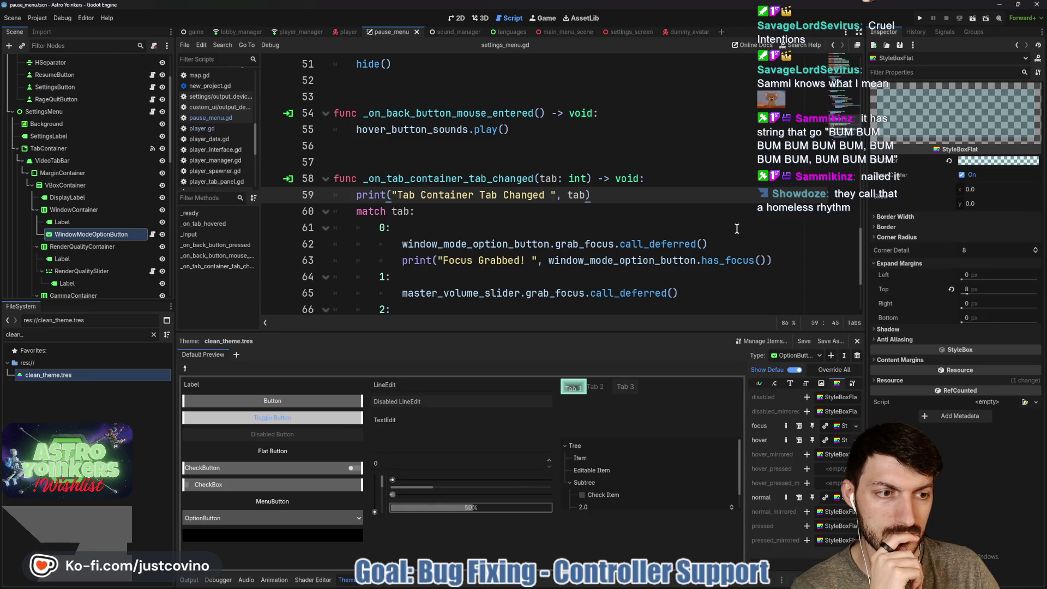
click(902, 228)
click(895, 215)
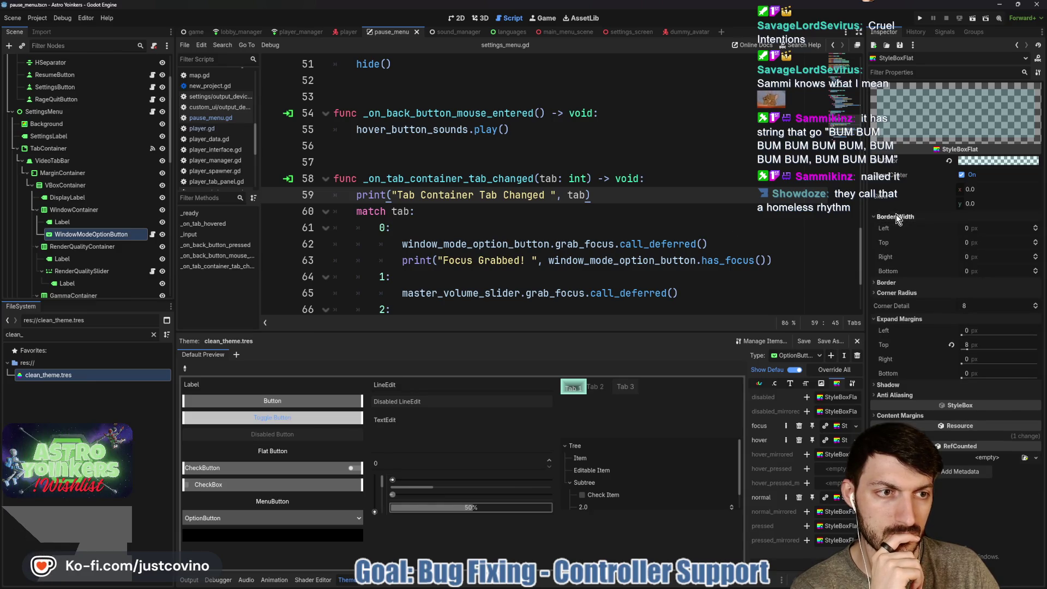
click(974, 248)
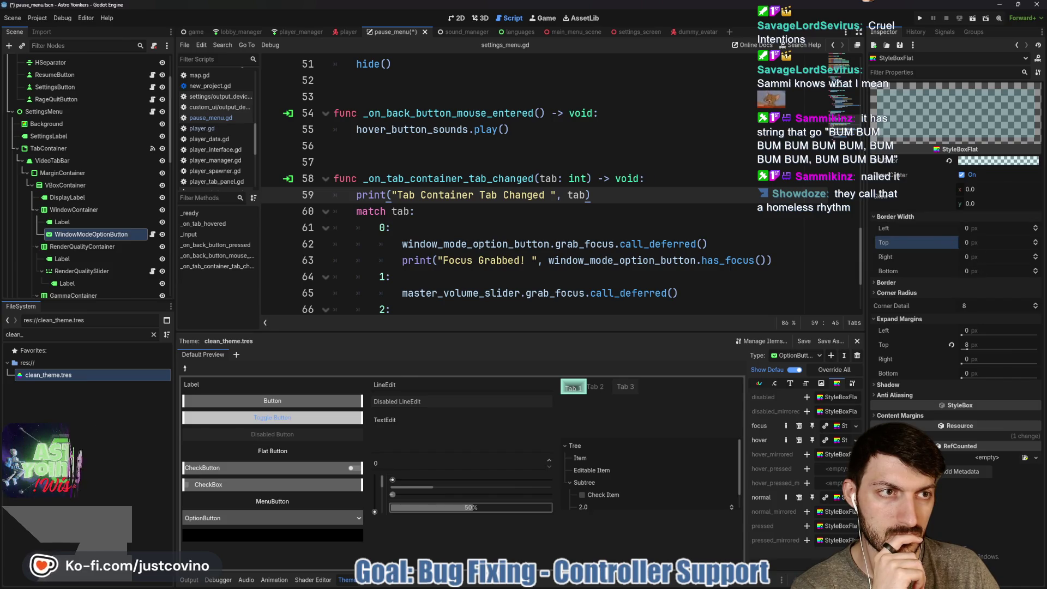
click(895, 216)
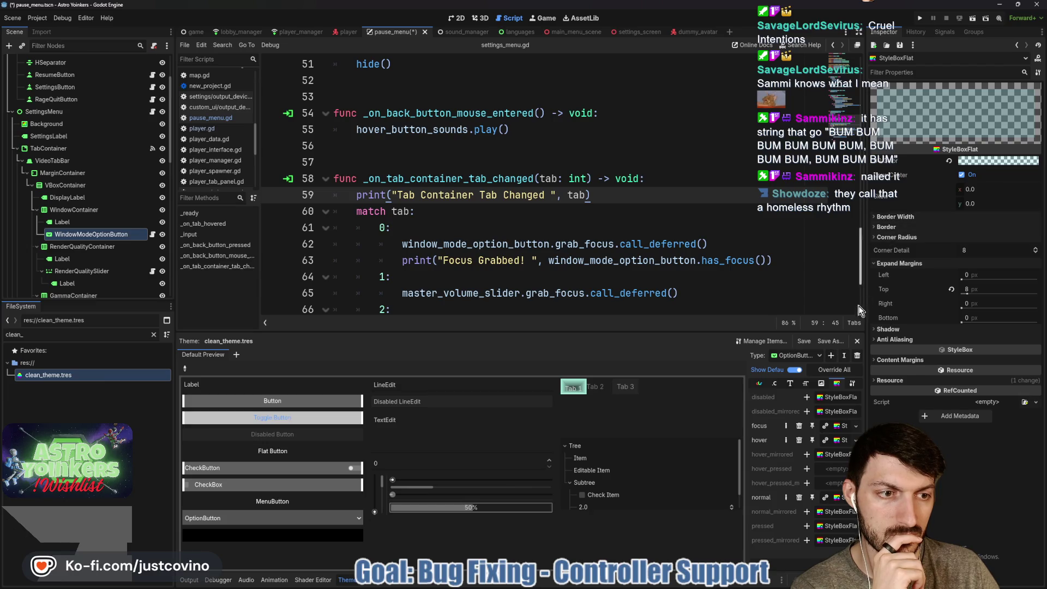
Step: Expand Content Margins and try the top value, leaving all four at -1
click(900, 360)
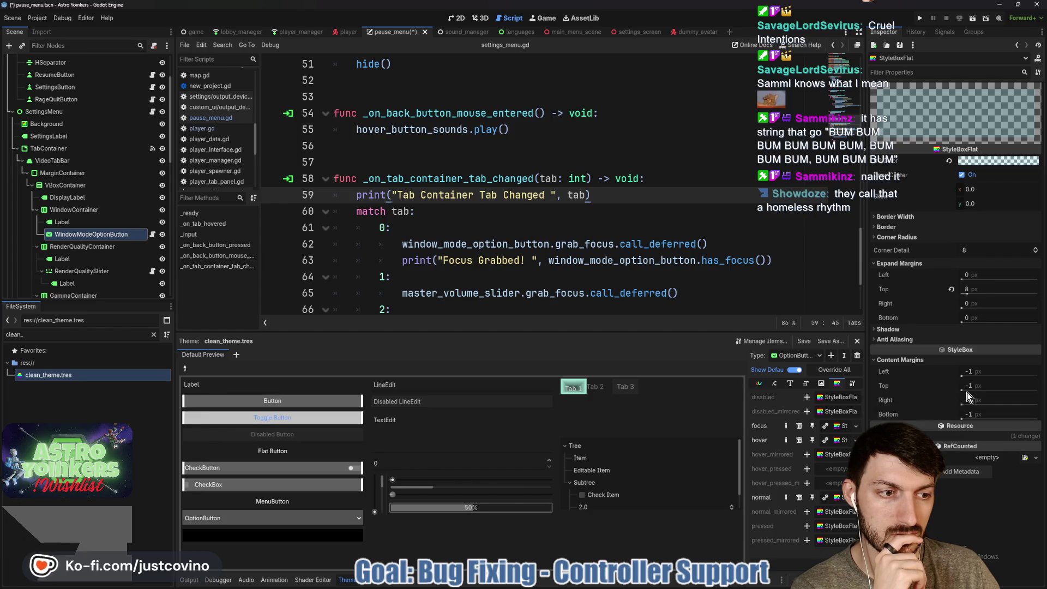
drag(963, 391, 967, 391)
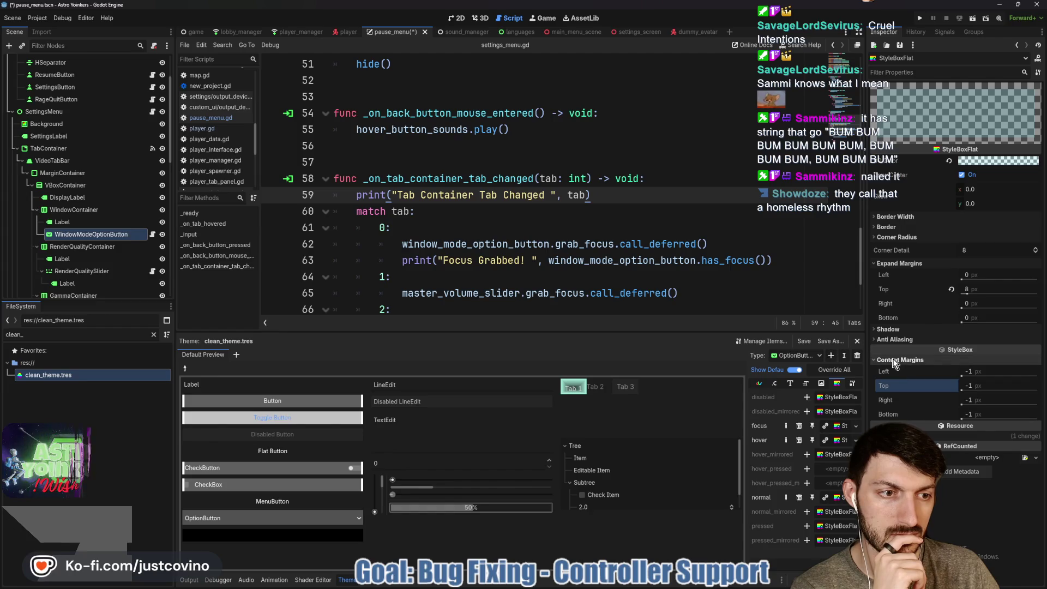
mouse_move(892, 386)
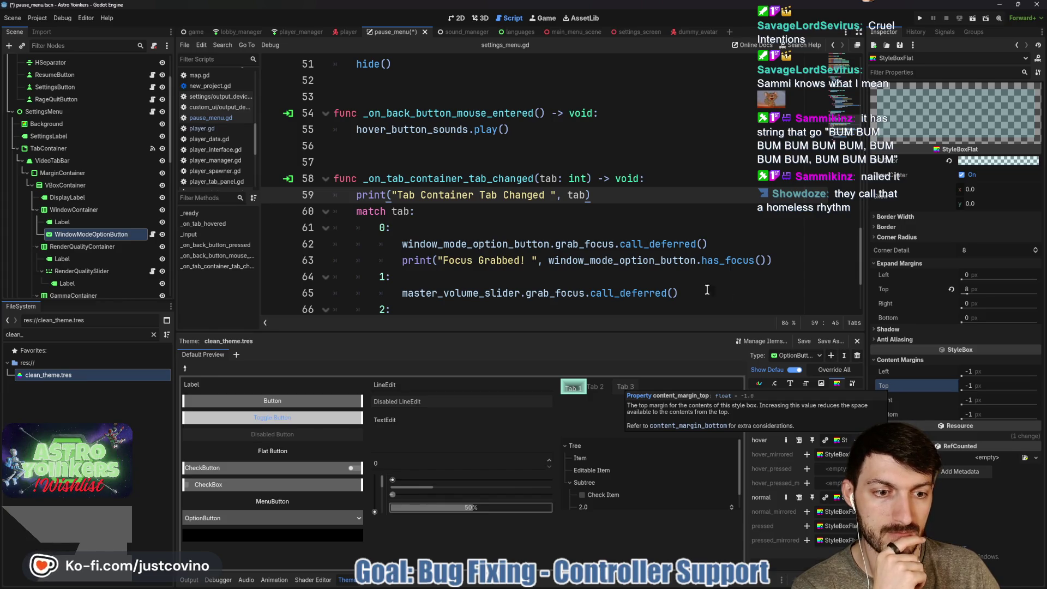
click(705, 260)
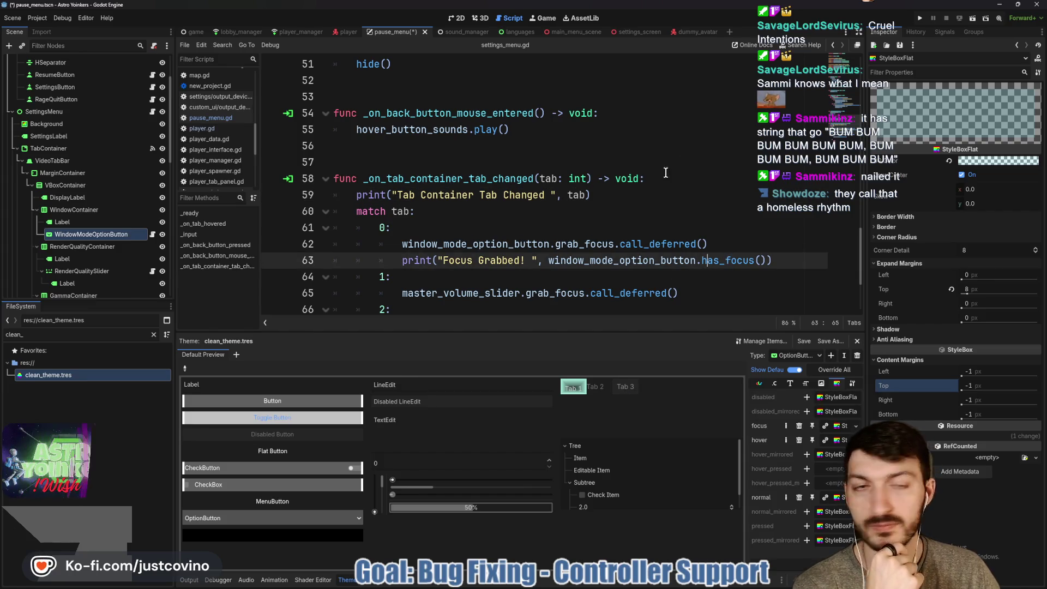
Step: Run the game, close the extra debug window, and host a private lobby
key(ctrl+s)
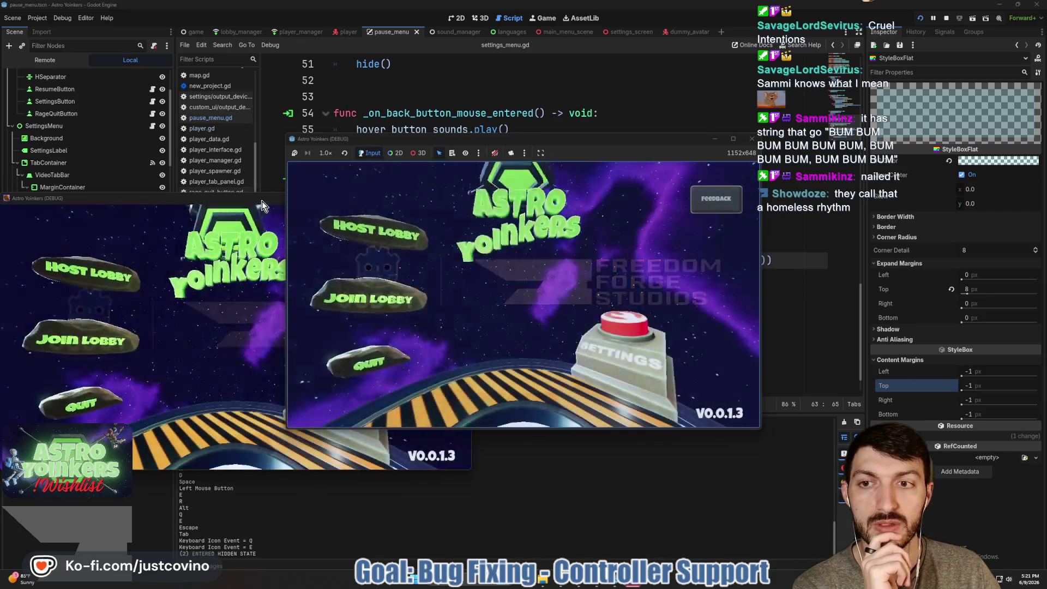
click(461, 201)
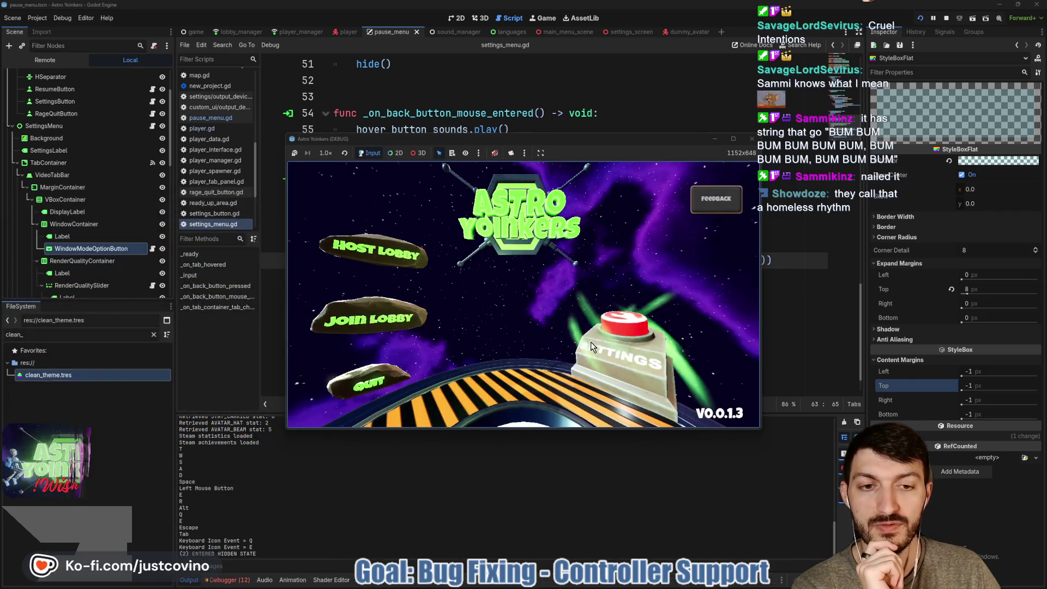
click(376, 245)
click(539, 259)
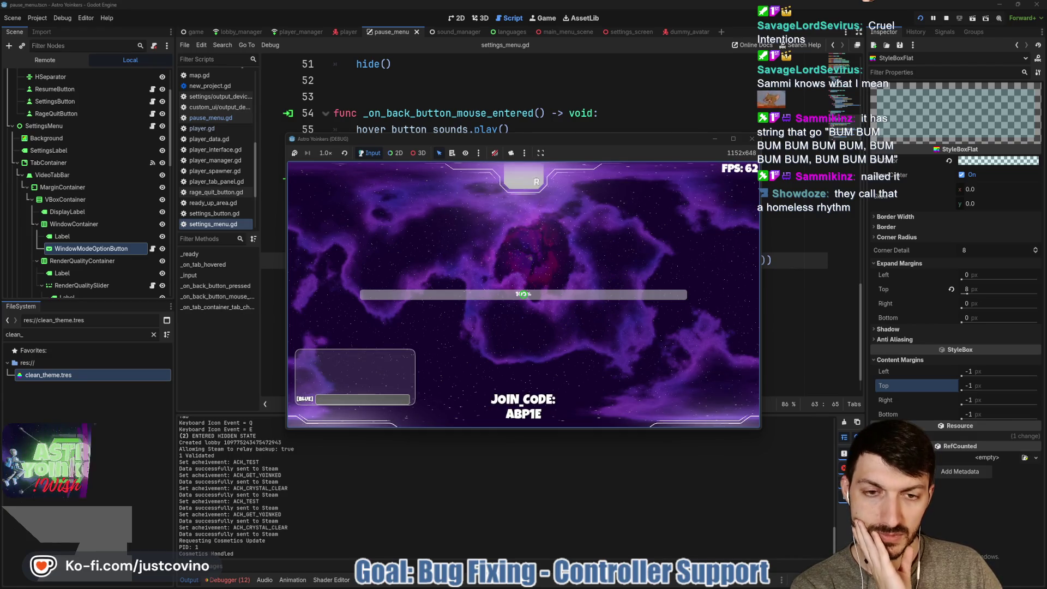
Step: Open in-game Settings, switch between Audio and Video tabs, reposition the window, and reset the top expand margin
key(Escape)
click(525, 326)
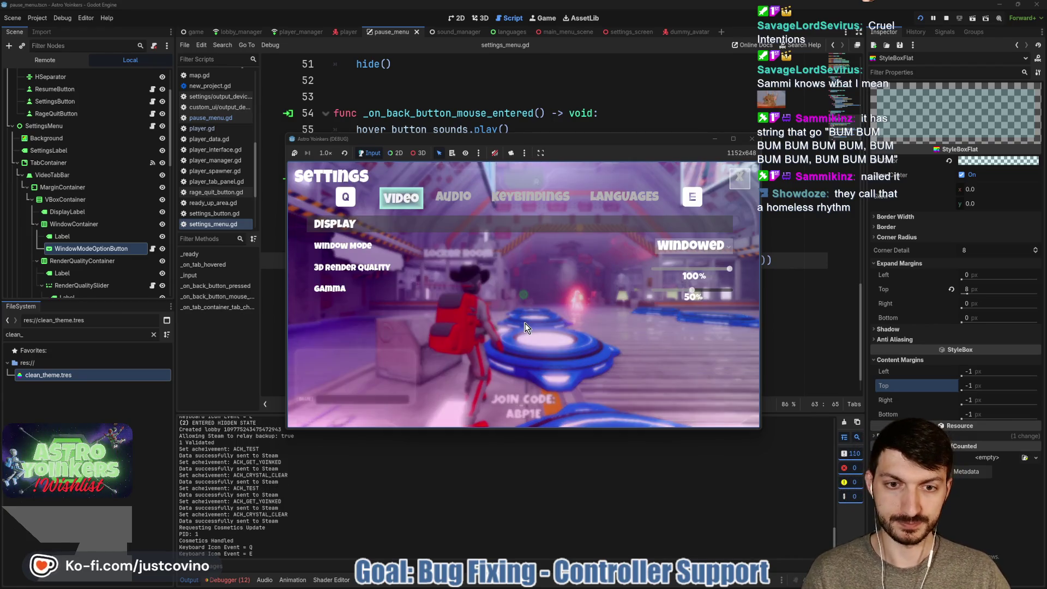
key(e)
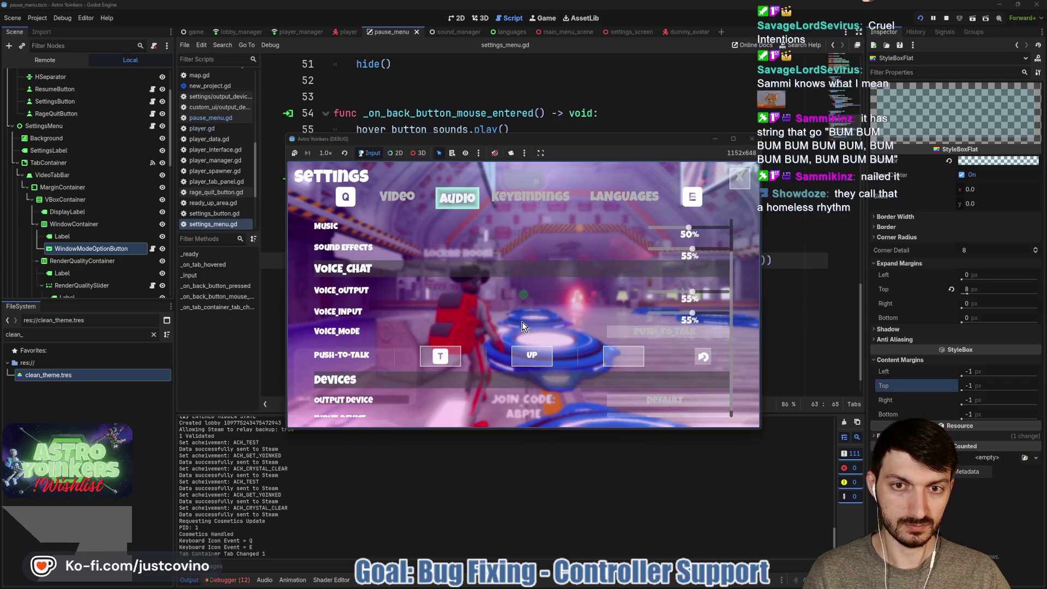
key(q)
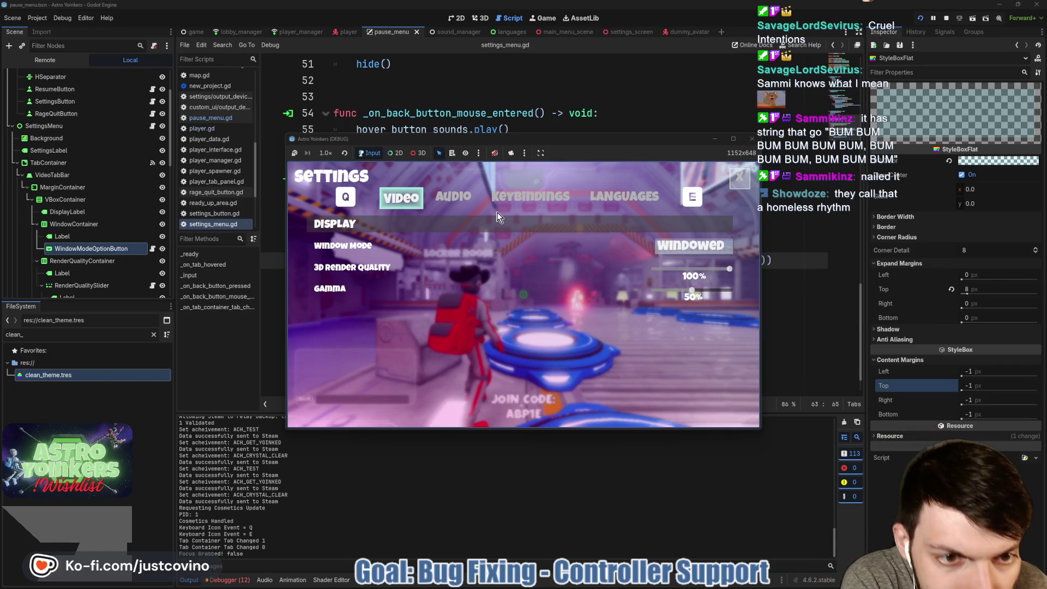
click(734, 138)
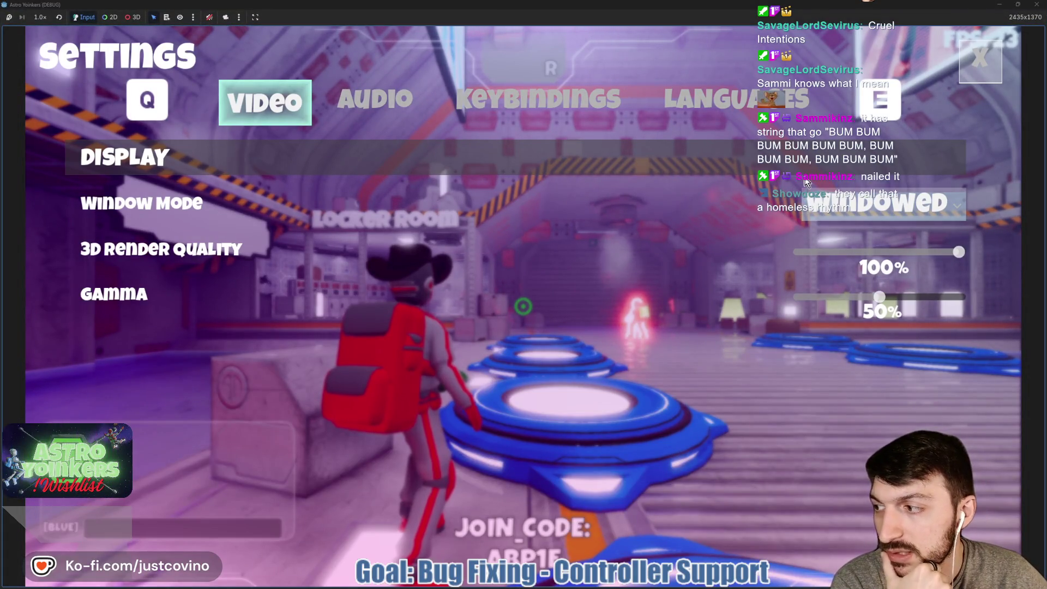
click(1018, 4)
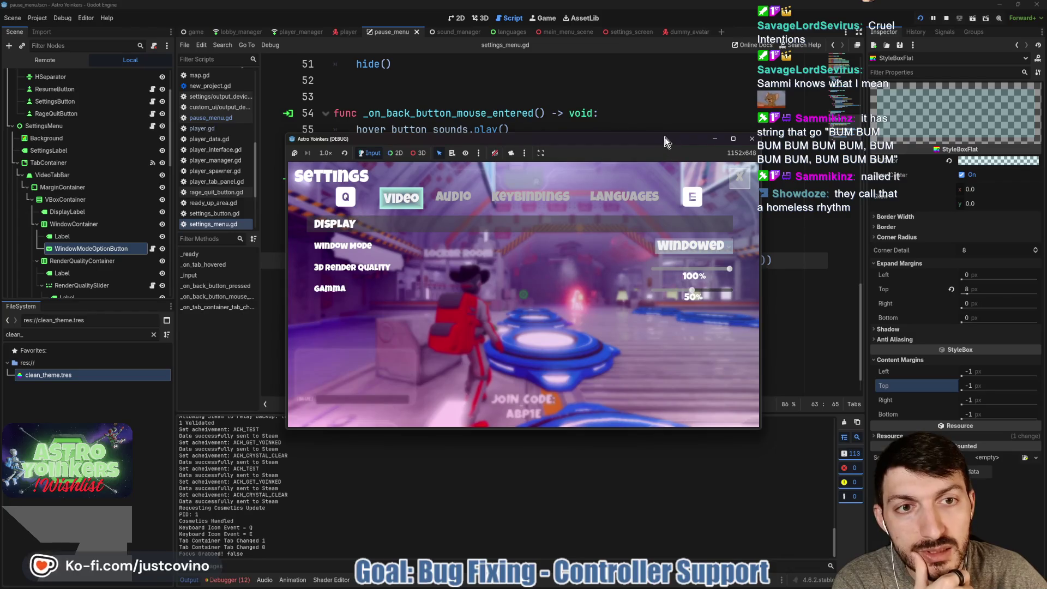
drag(665, 138, 457, 122)
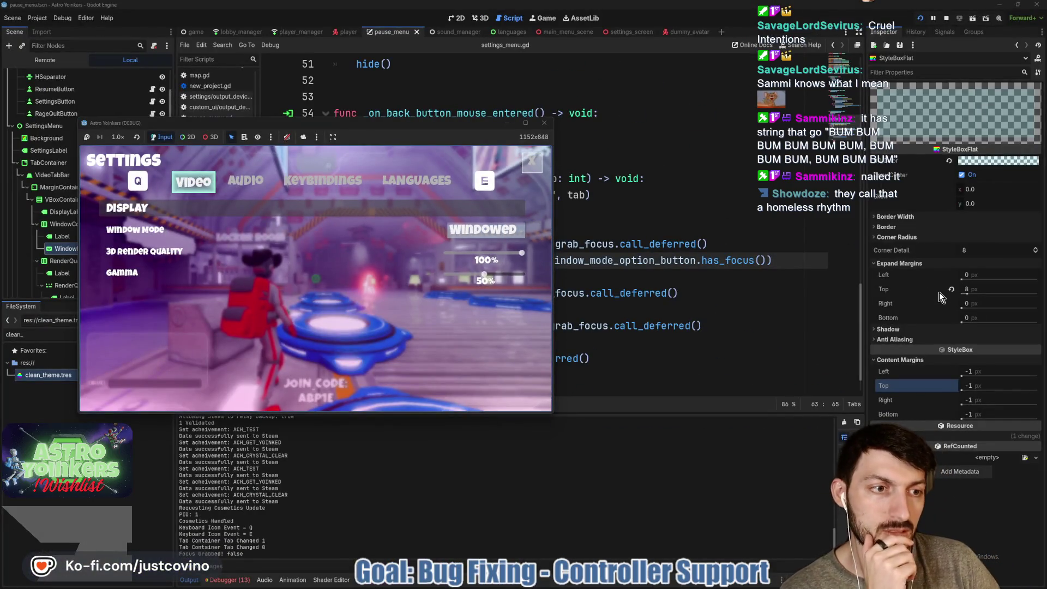
click(952, 290)
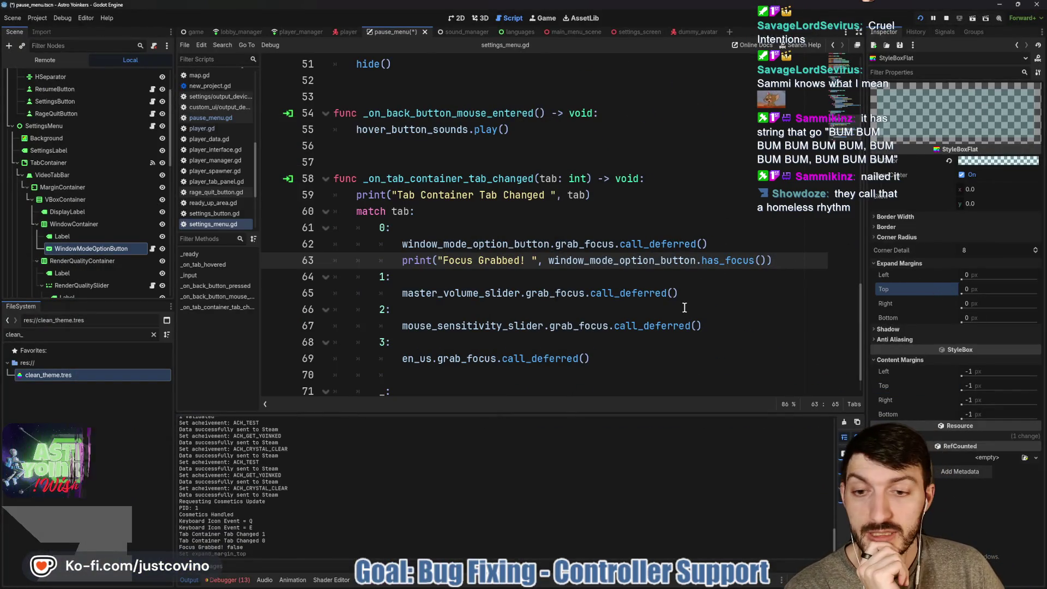
Step: Stop the running game and save the scene
click(946, 19)
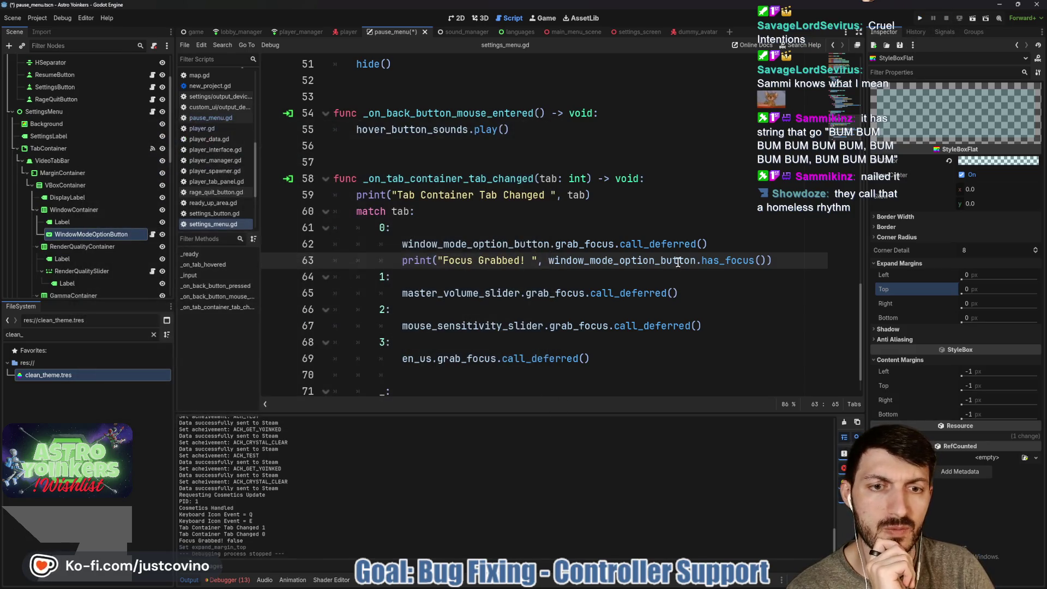
click(679, 278)
key(ctrl+s)
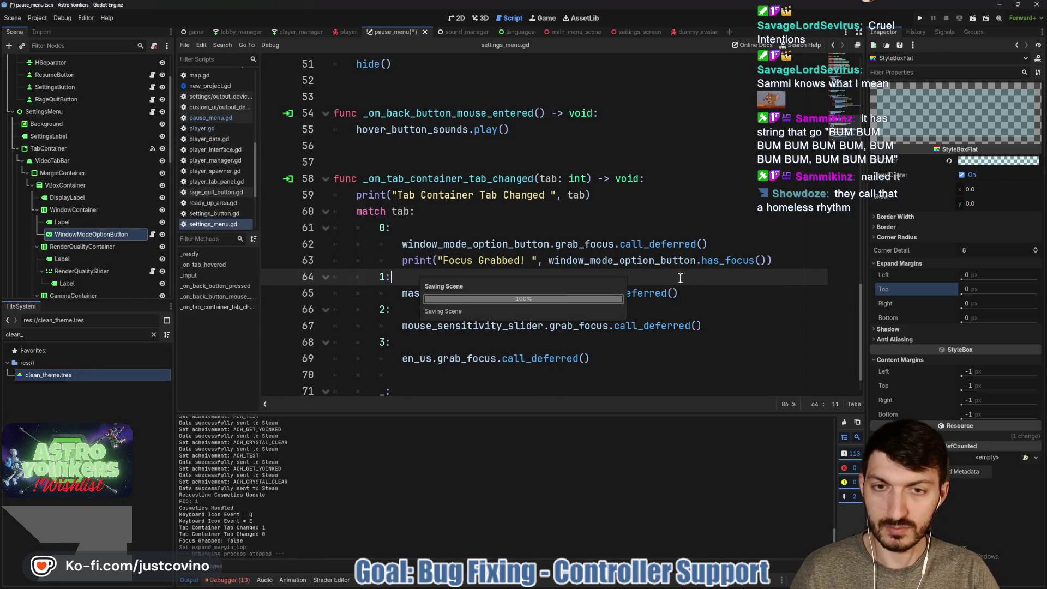
Step: Review settings_menu.gd, selecting hide() in _ready and placing the caret after set_process
scroll(613, 235, up, 2)
scroll(613, 234, up, 8)
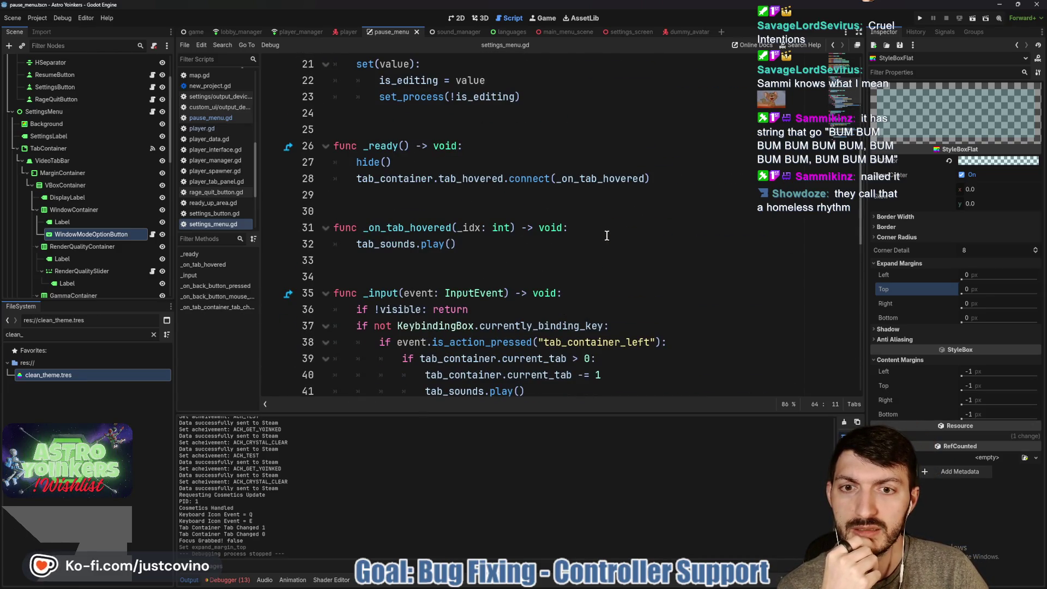
scroll(607, 236, up, 1)
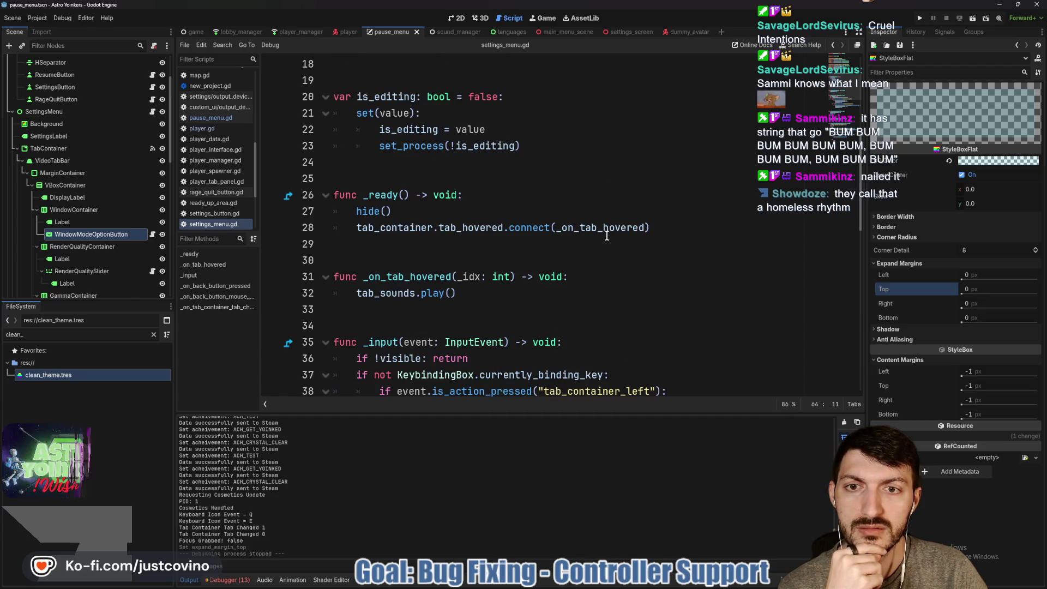
double_click(368, 211)
scroll(432, 231, up, 4)
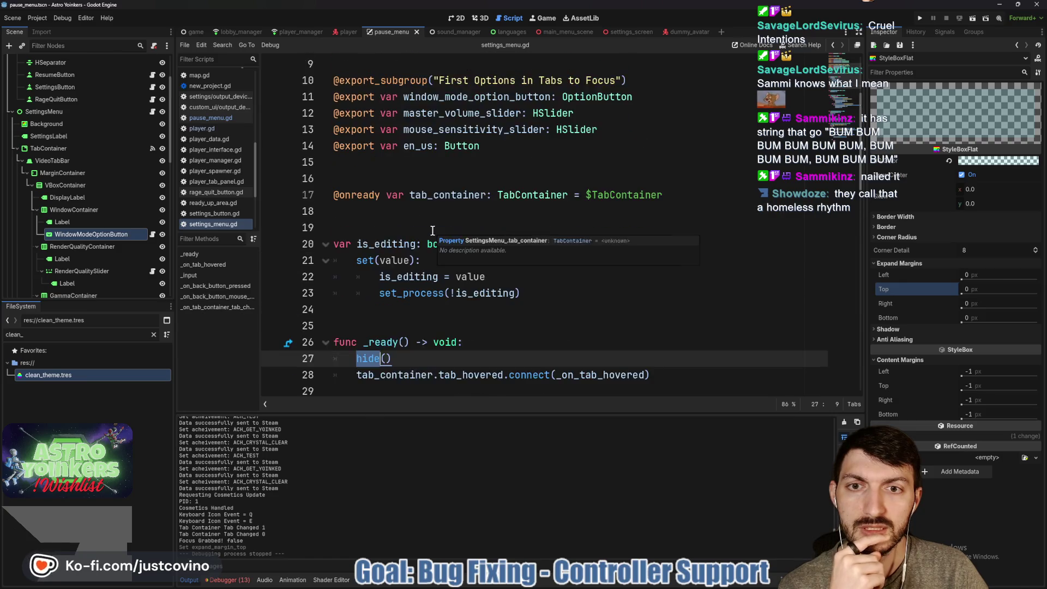
scroll(432, 231, down, 8)
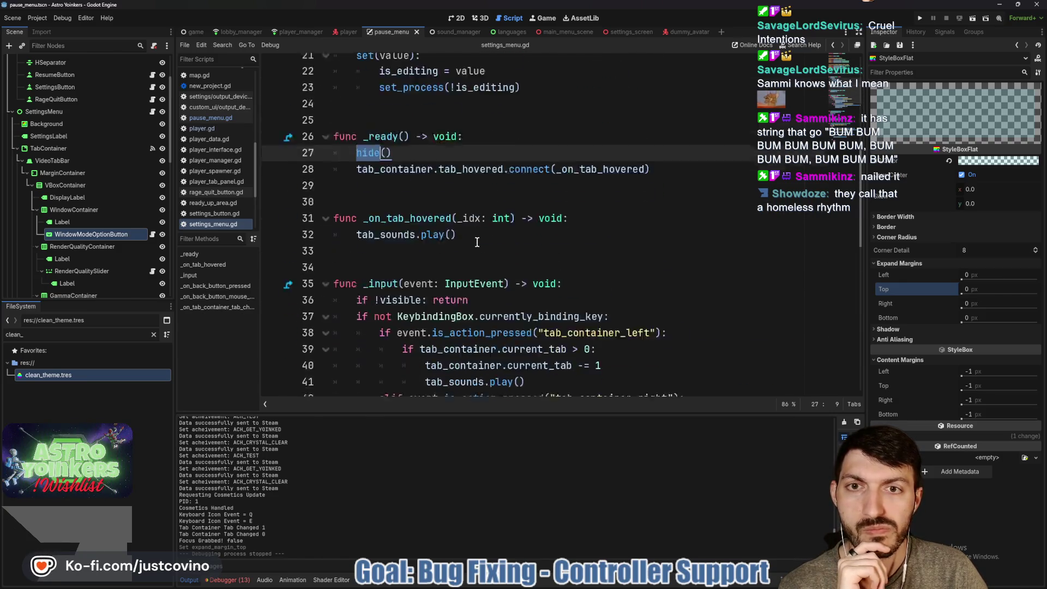
scroll(477, 243, down, 6)
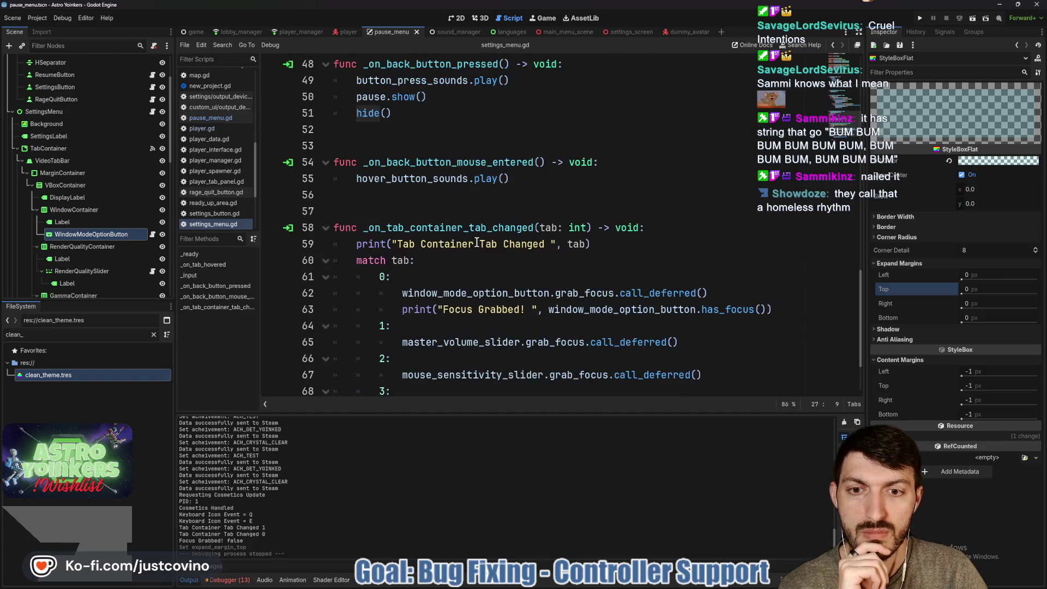
scroll(476, 243, down, 2)
scroll(476, 243, up, 6)
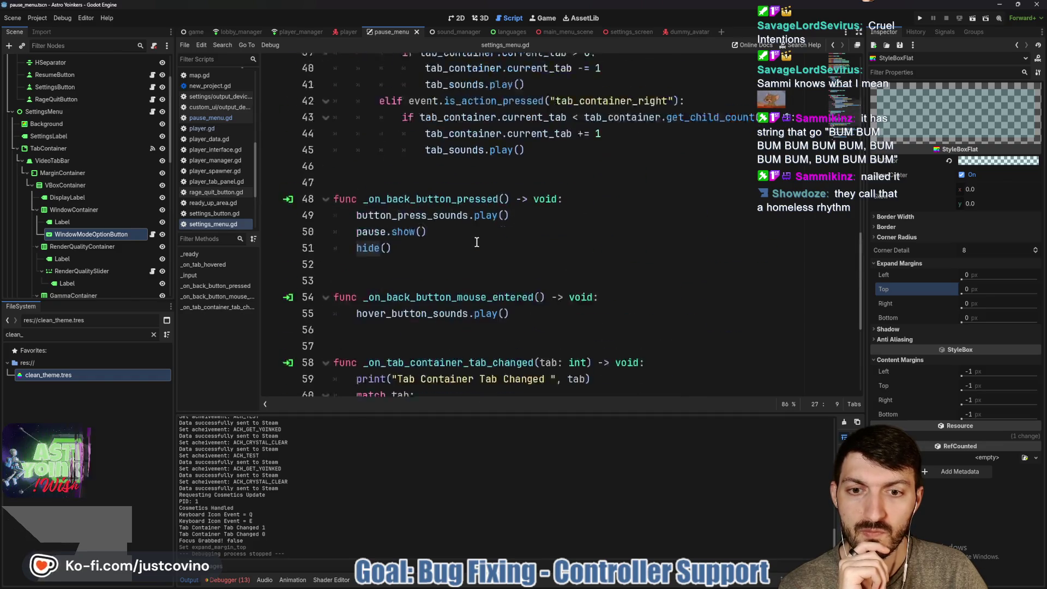
scroll(476, 243, down, 4)
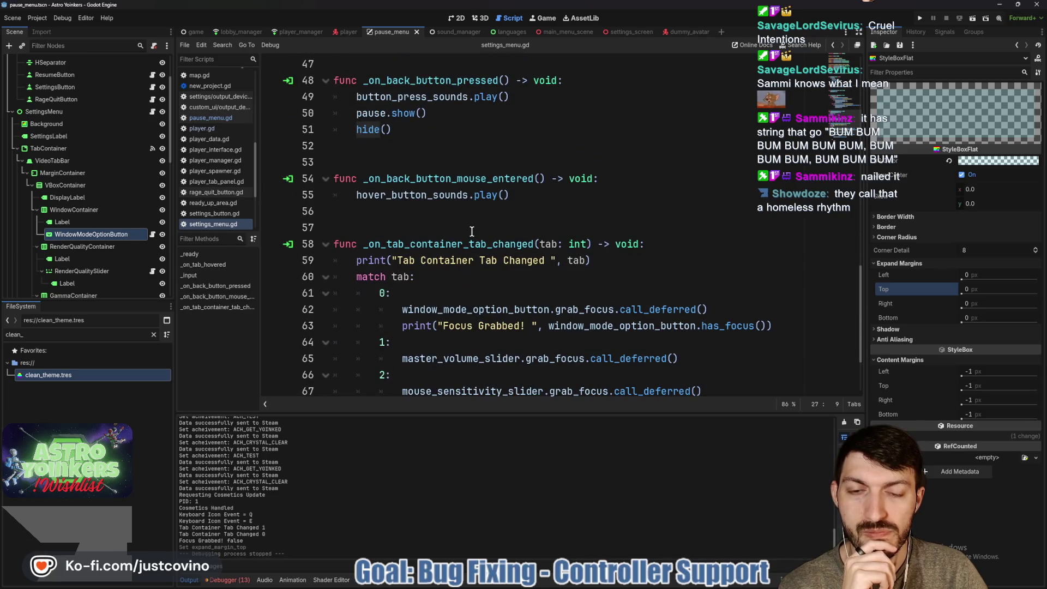
scroll(472, 232, down, 2)
scroll(471, 232, up, 5)
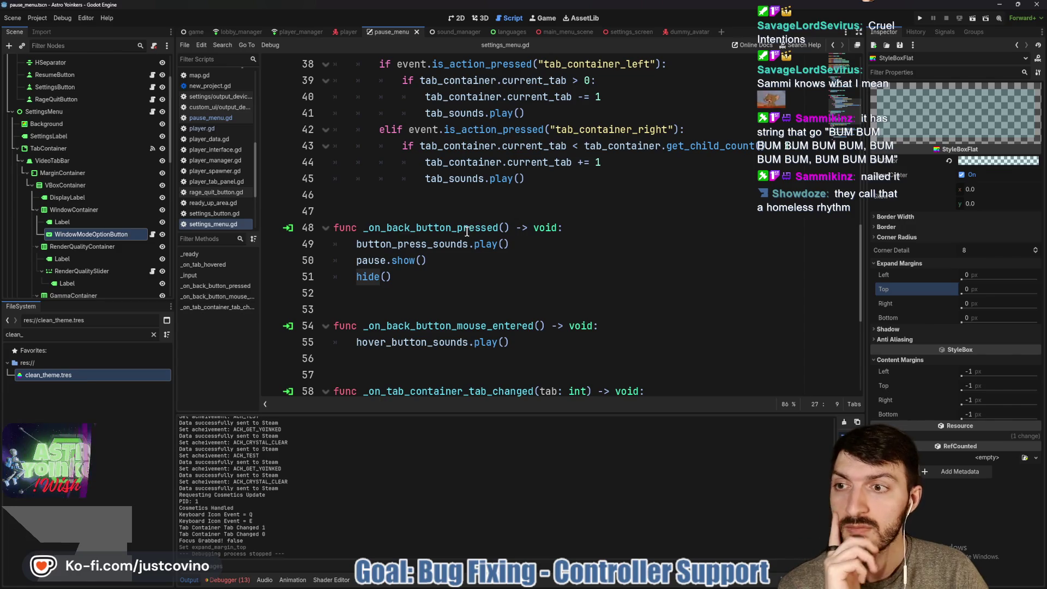
scroll(447, 228, up, 6)
scroll(447, 227, up, 6)
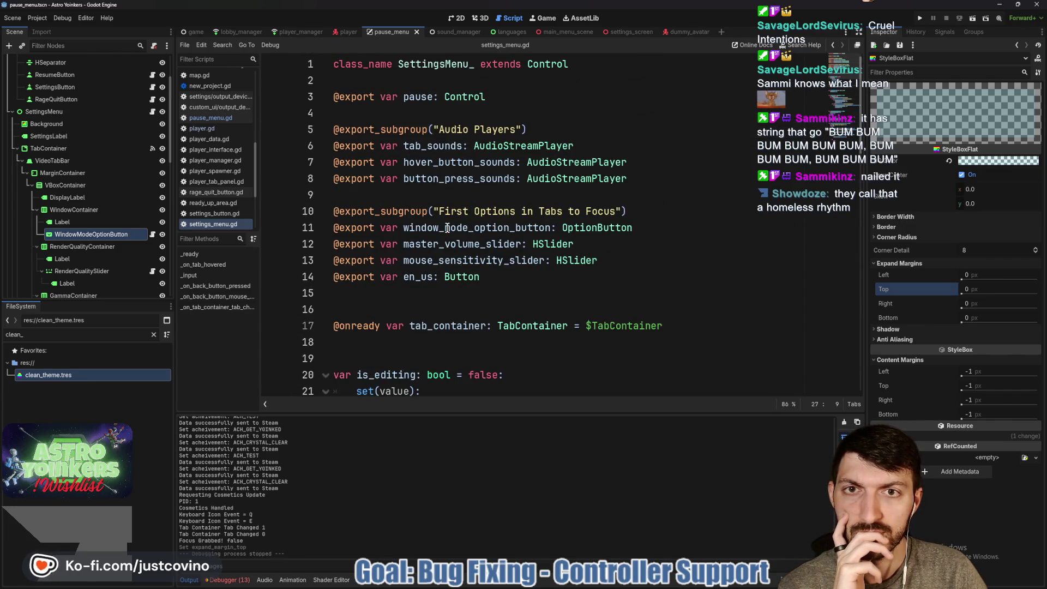
scroll(447, 228, down, 5)
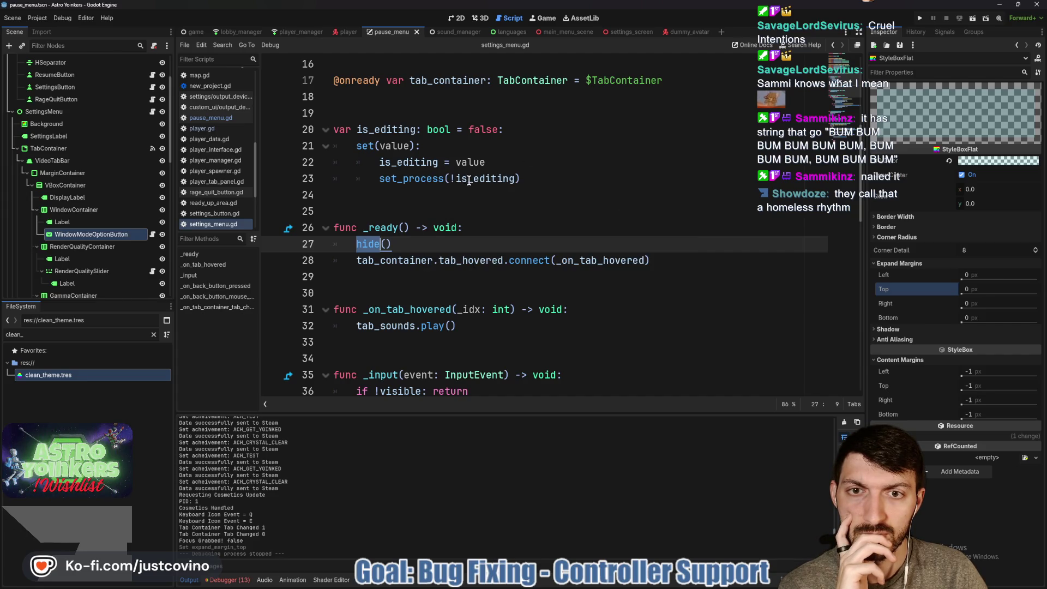
scroll(469, 180, down, 4)
scroll(469, 179, up, 3)
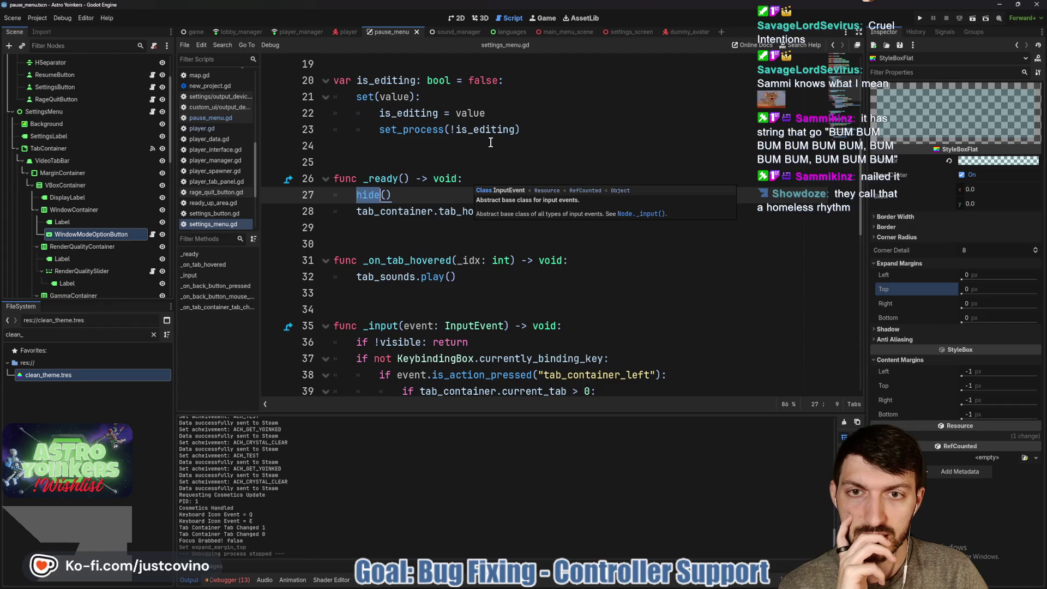
scroll(491, 142, up, 1)
click(528, 178)
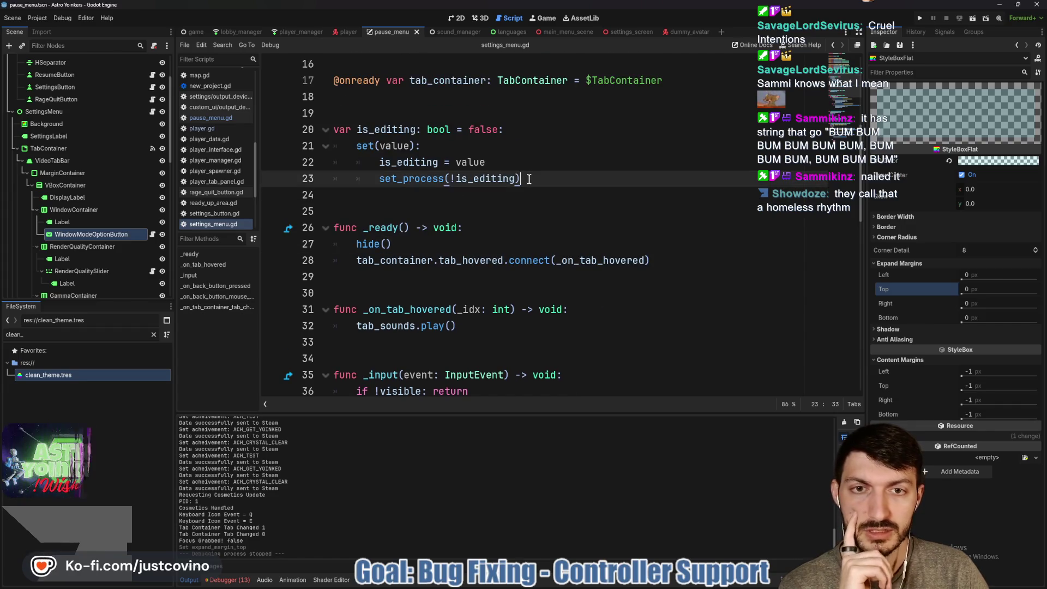
Step: Add a line under set_process calling _on_tab_container_tab_changed via autocomplete
key(Return)
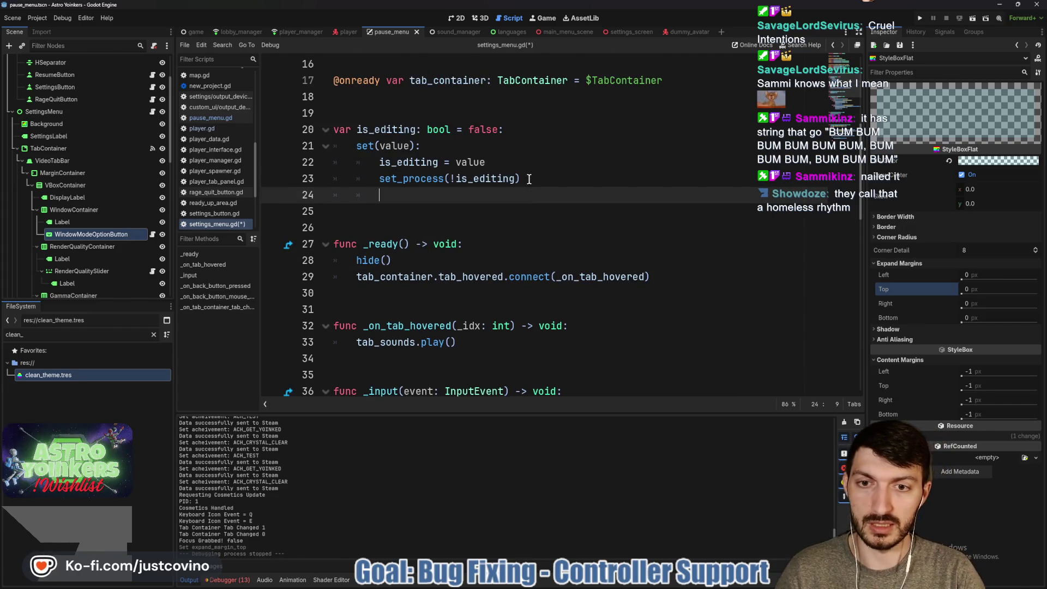
text(tab)
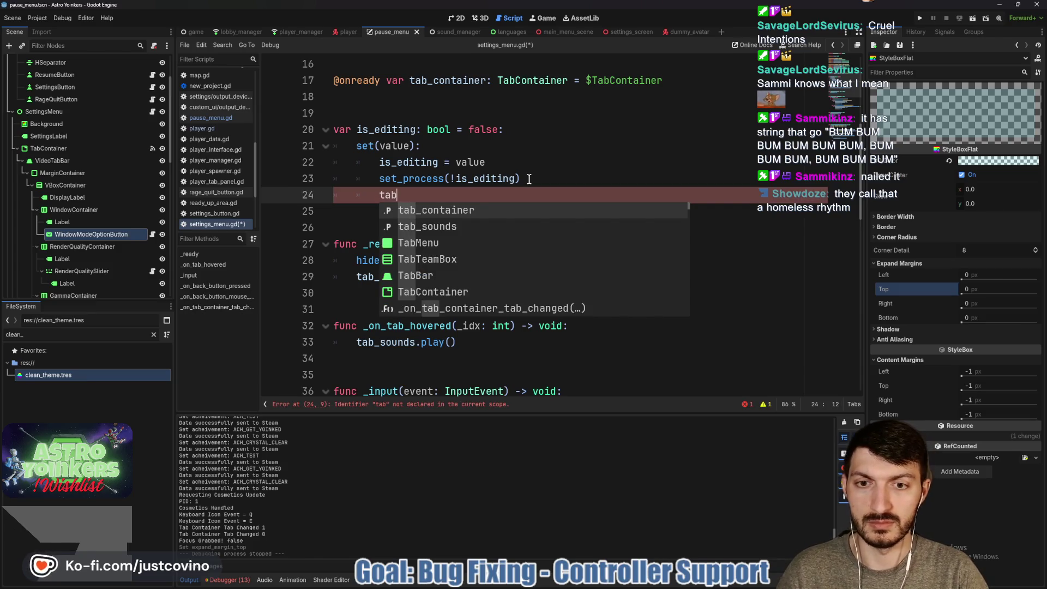
key(Down)
key(Down)
key(Down)
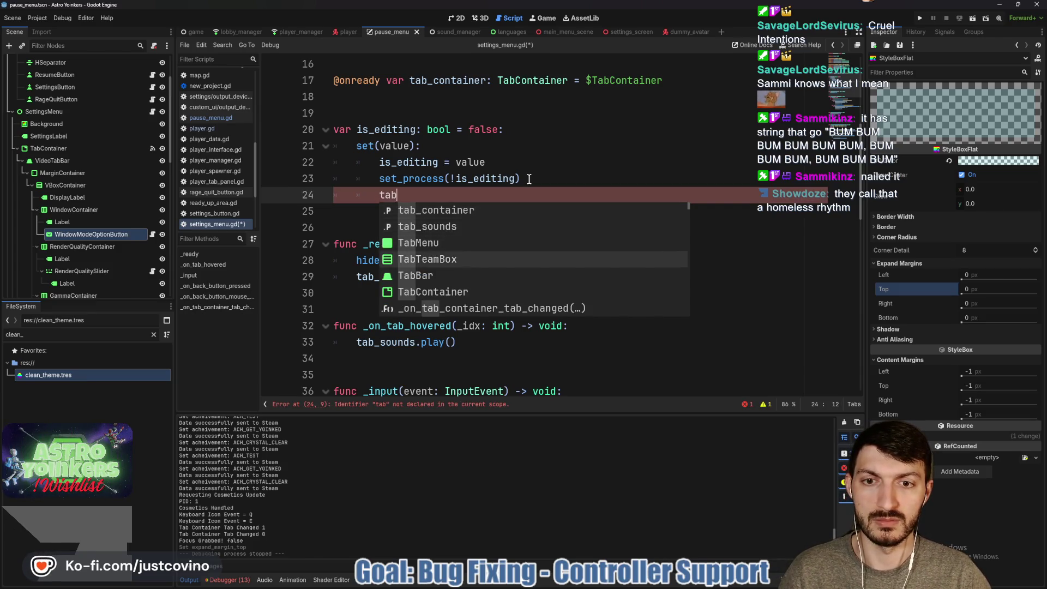
key(Down)
key(Return)
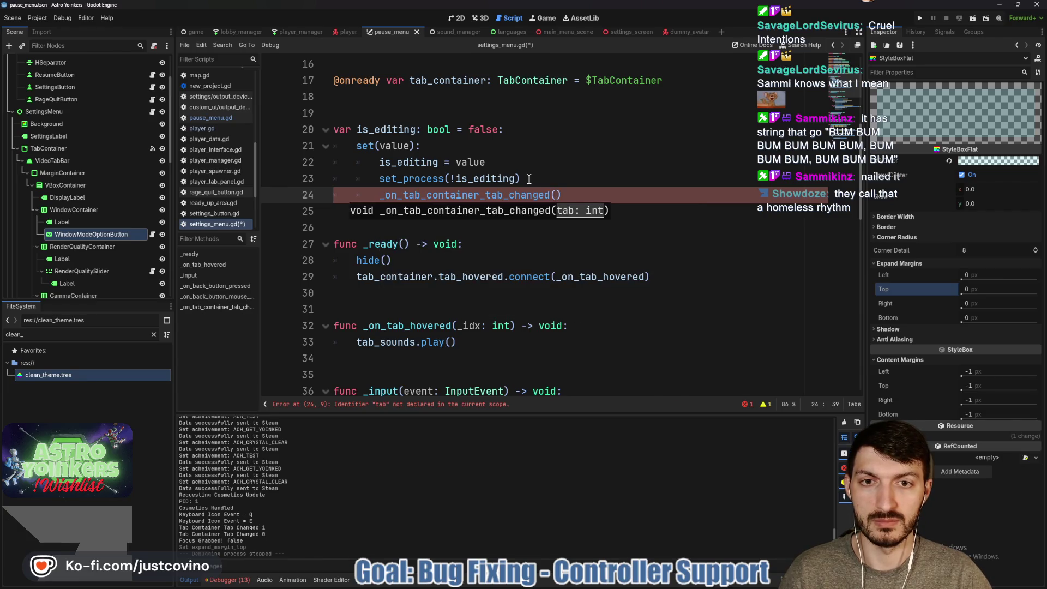
text(cu)
key(BackSpace)
key(BackSpace)
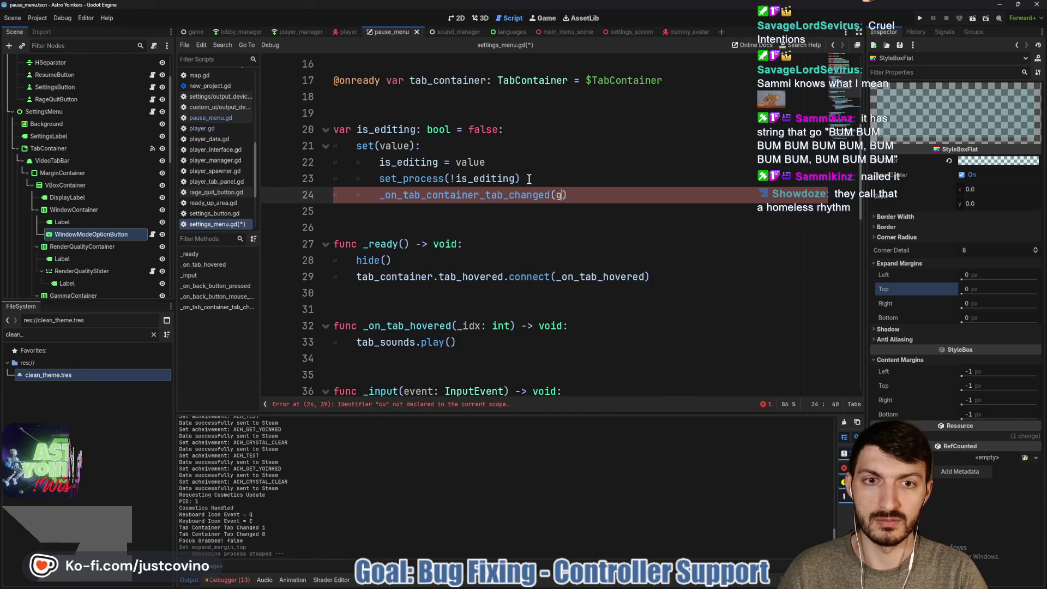
text(get_curren)
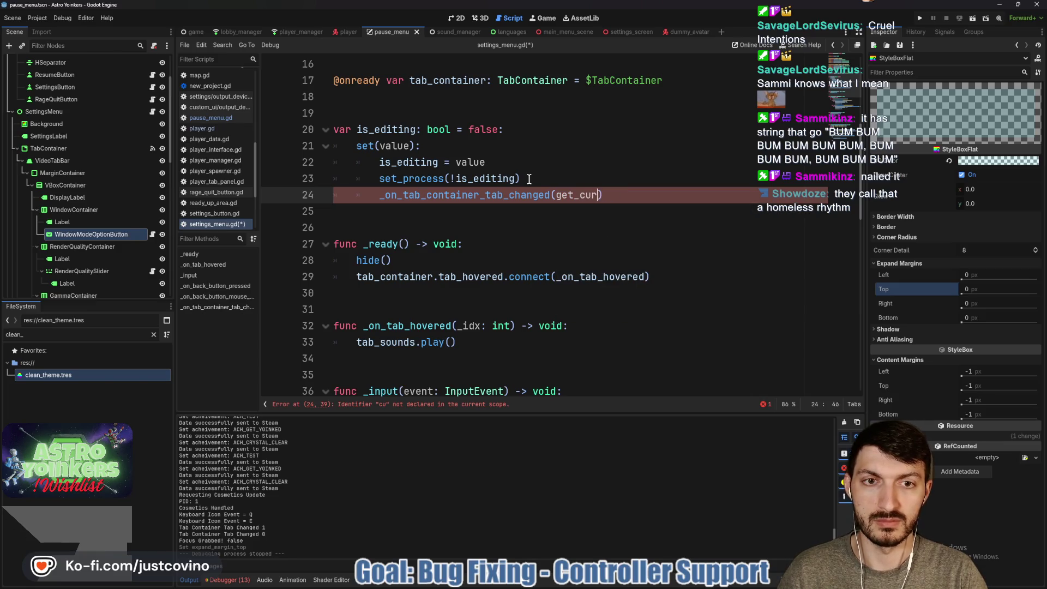
text(tab)
key(BackSpace)
key(BackSpace)
key(BackSpace)
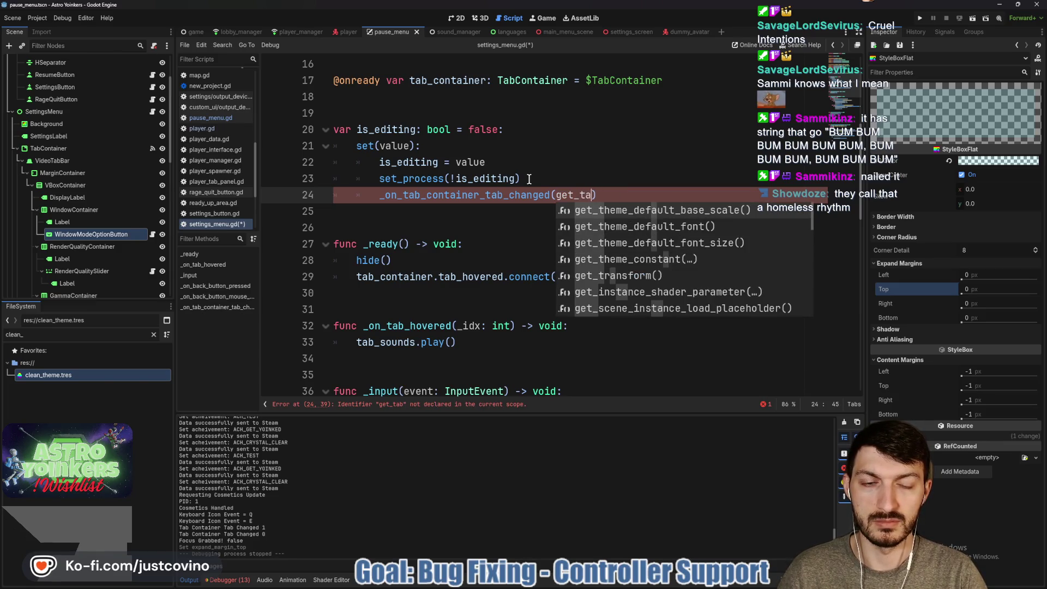
text(tab)
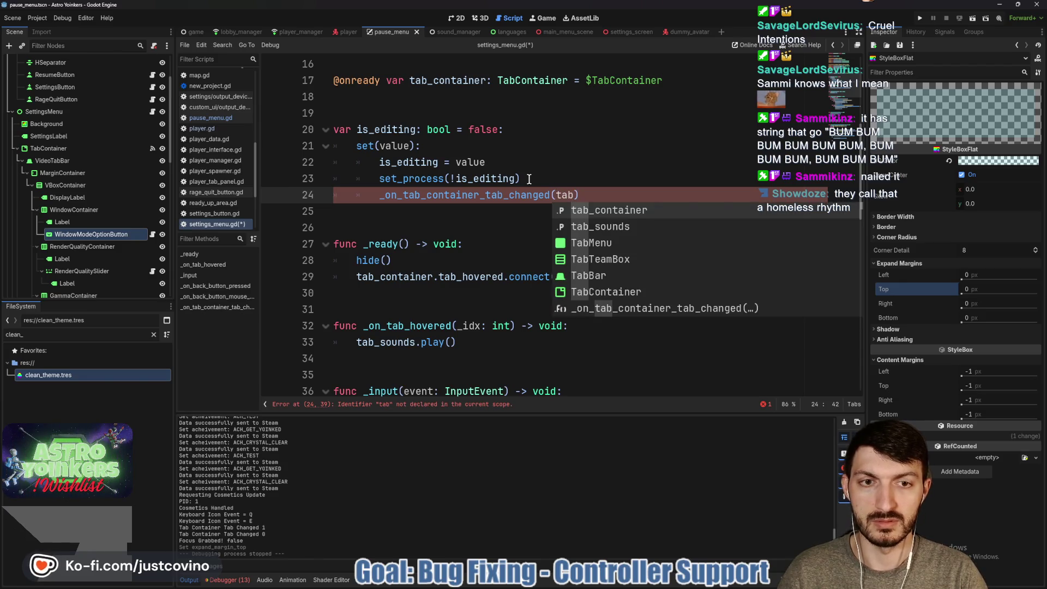
key(Down)
key(Down)
key(Down)
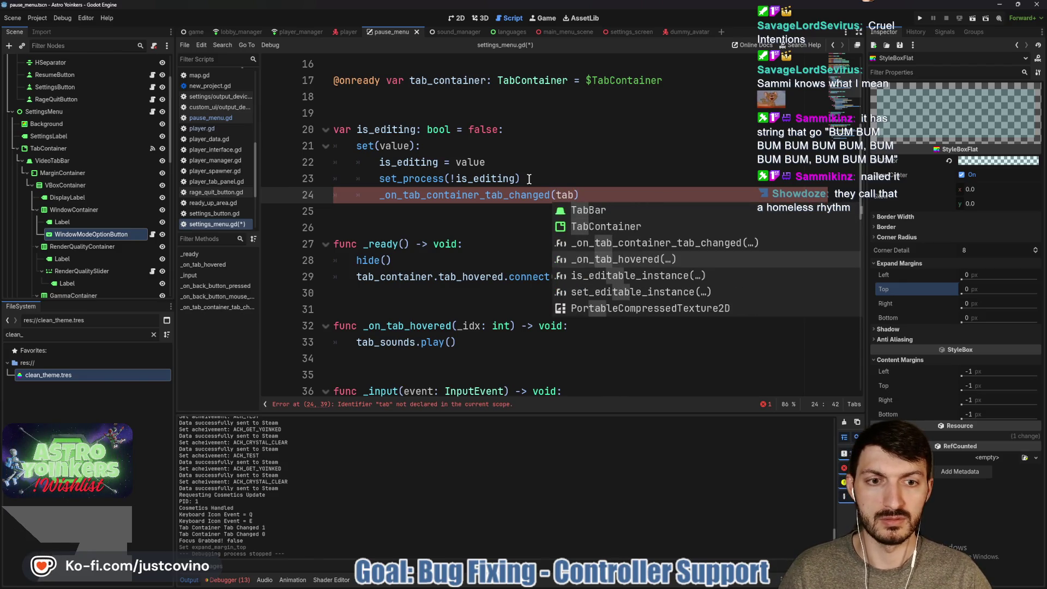
key(Down)
key(Down)
key(Down)
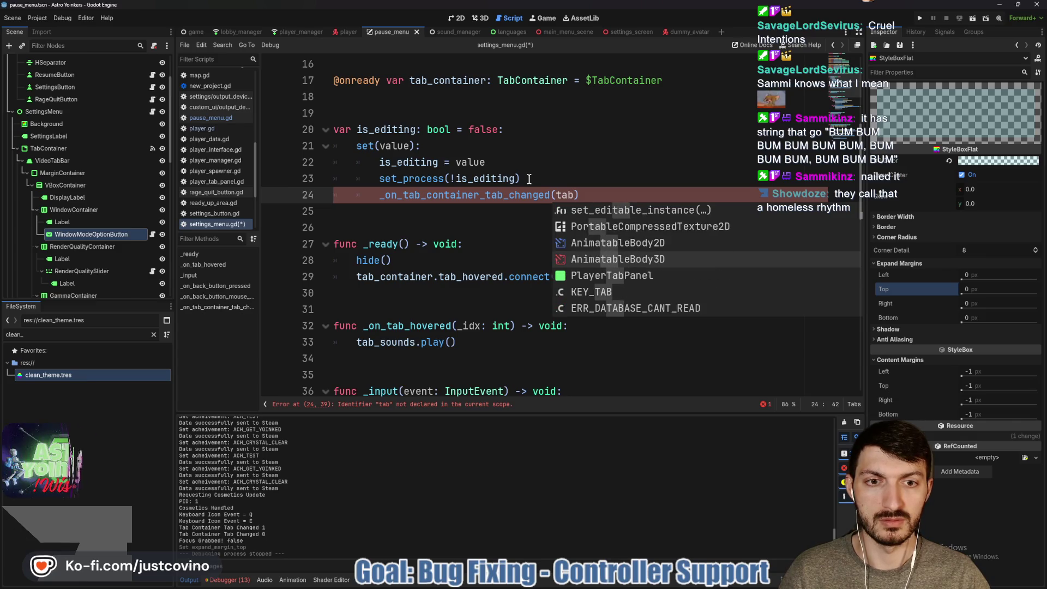
key(BackSpace)
key(BackSpace)
key(BackSpace)
key(BackSpace)
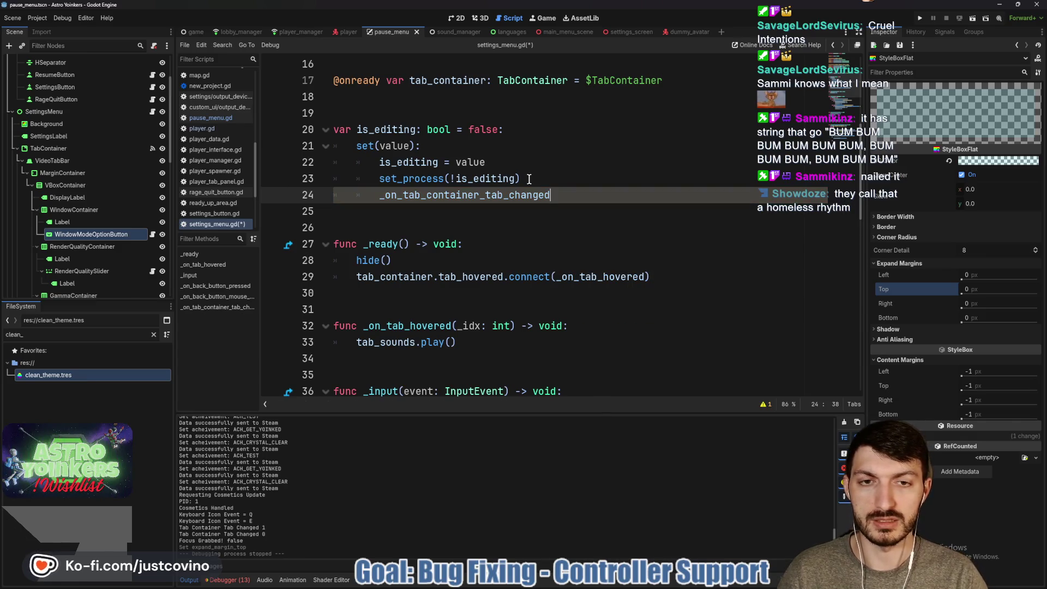
Step: Pass tab_container.current_tab as the call's argument and save settings_menu.gd
scroll(554, 218, down, 10)
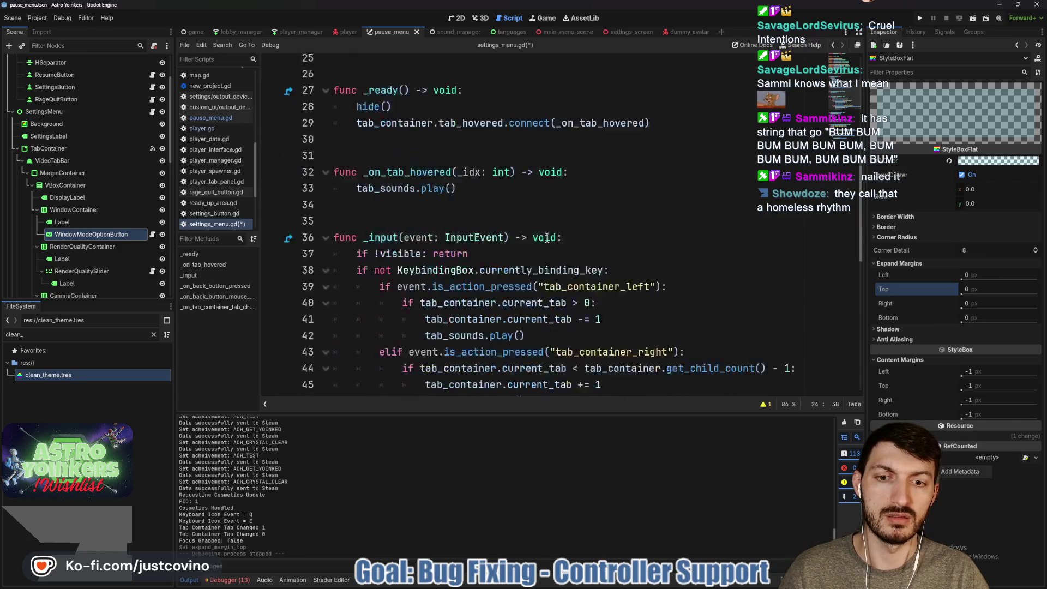
scroll(546, 238, up, 8)
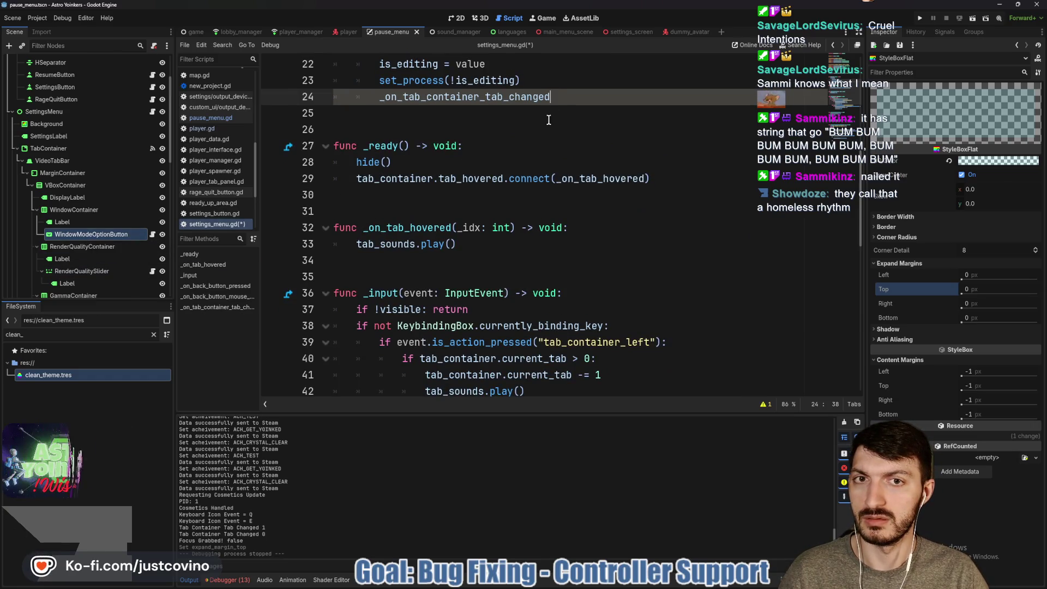
scroll(76, 178, up, 1)
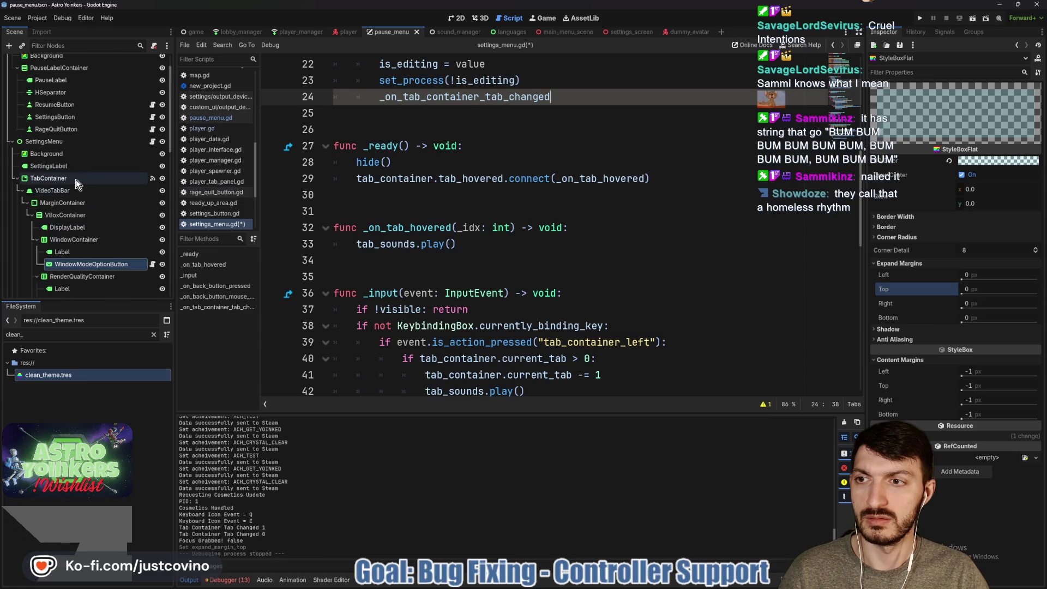
click(75, 180)
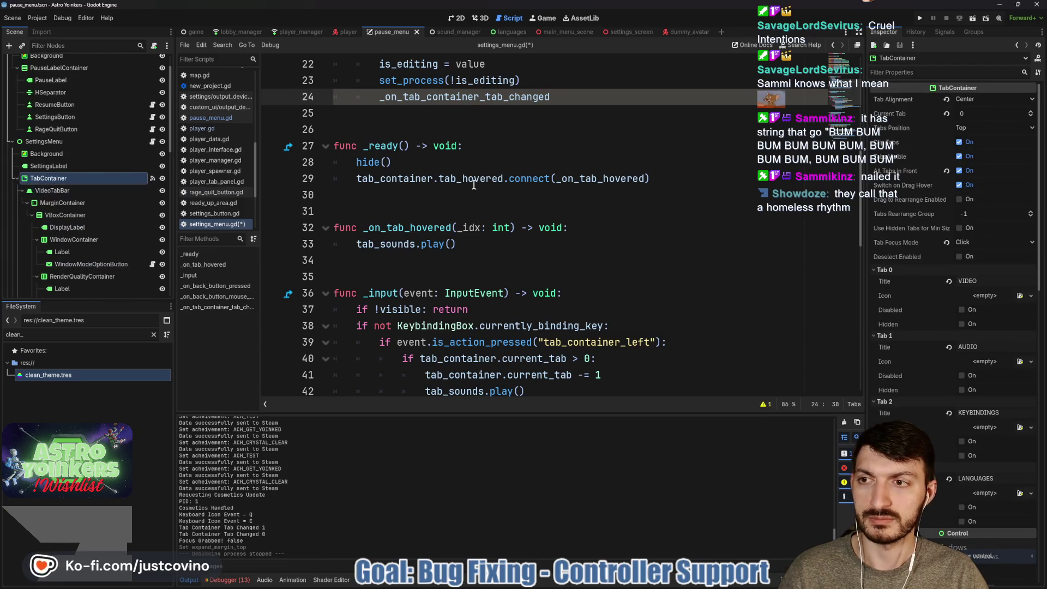
scroll(559, 290, up, 5)
scroll(559, 290, up, 2)
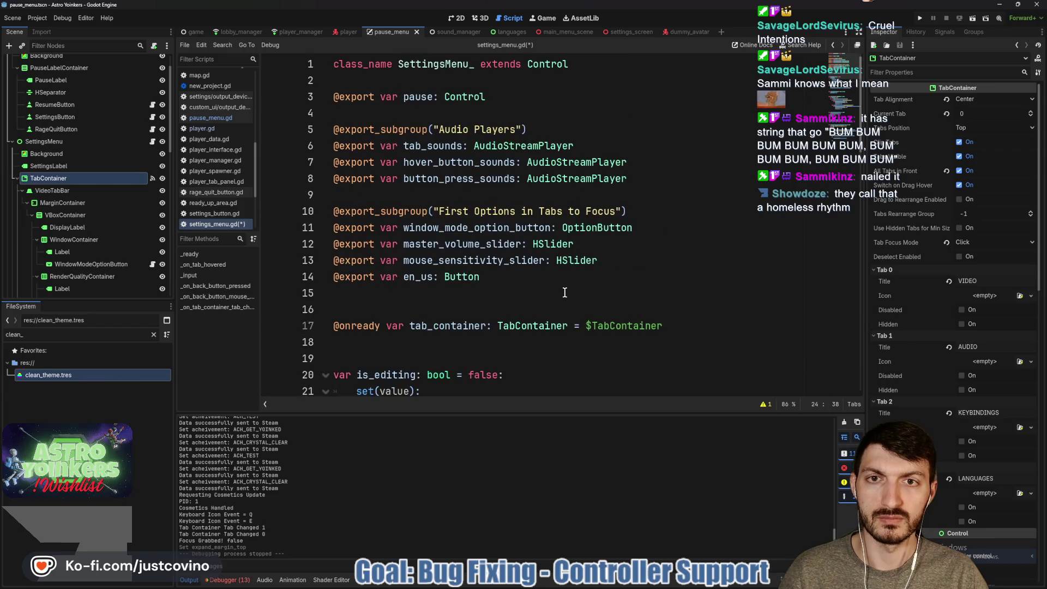
scroll(560, 287, down, 7)
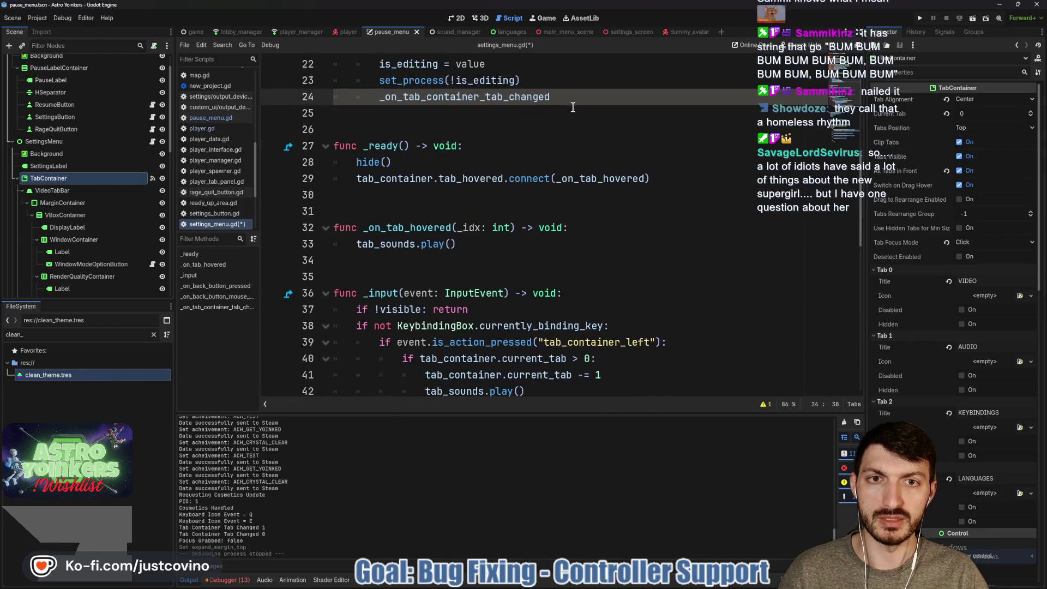
text((tab)
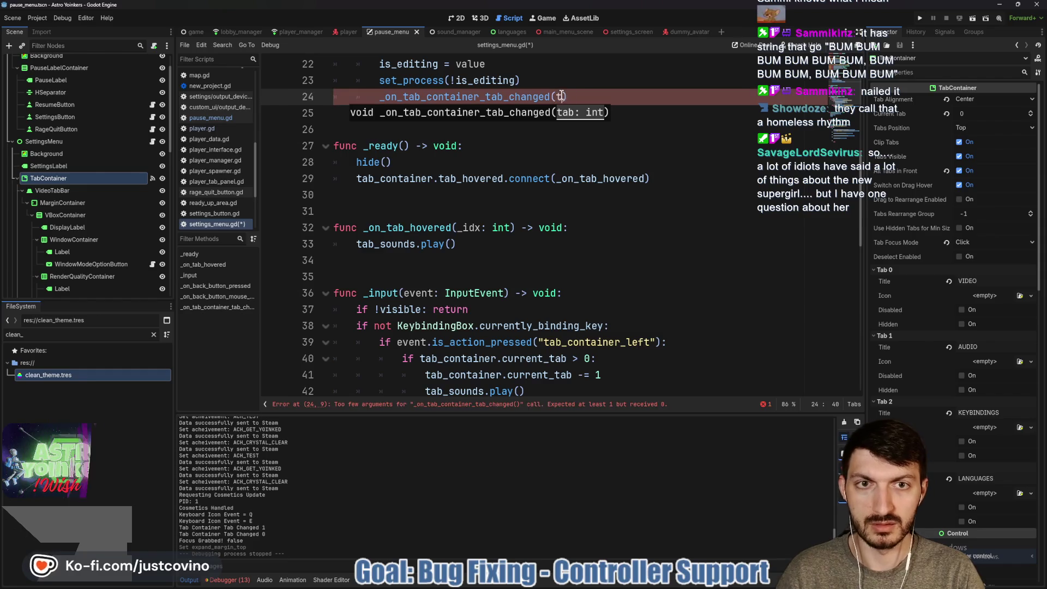
key(Return)
text(.tab)
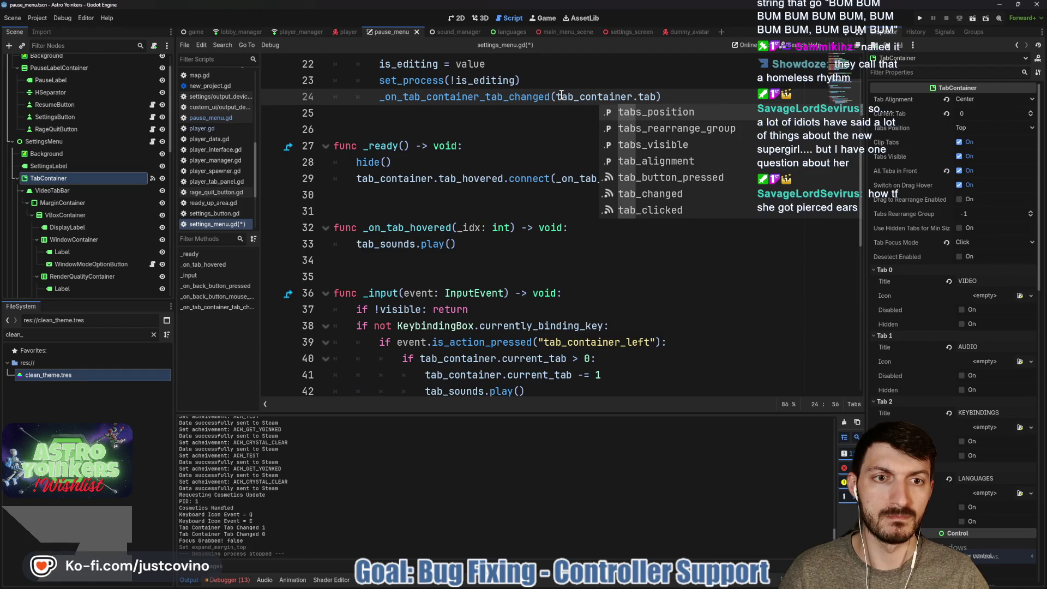
key(Return)
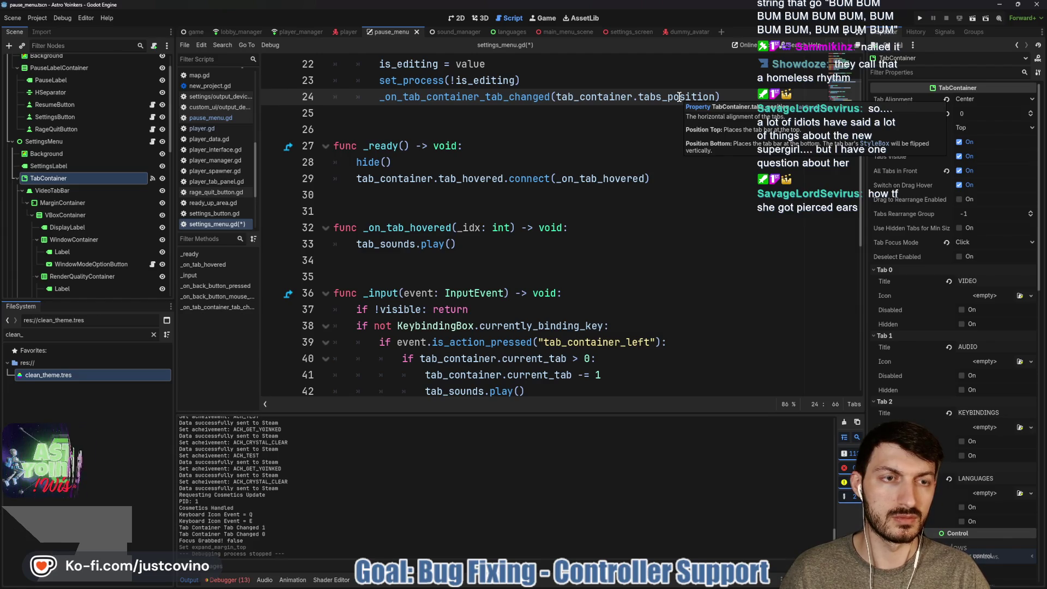
key(BackSpace)
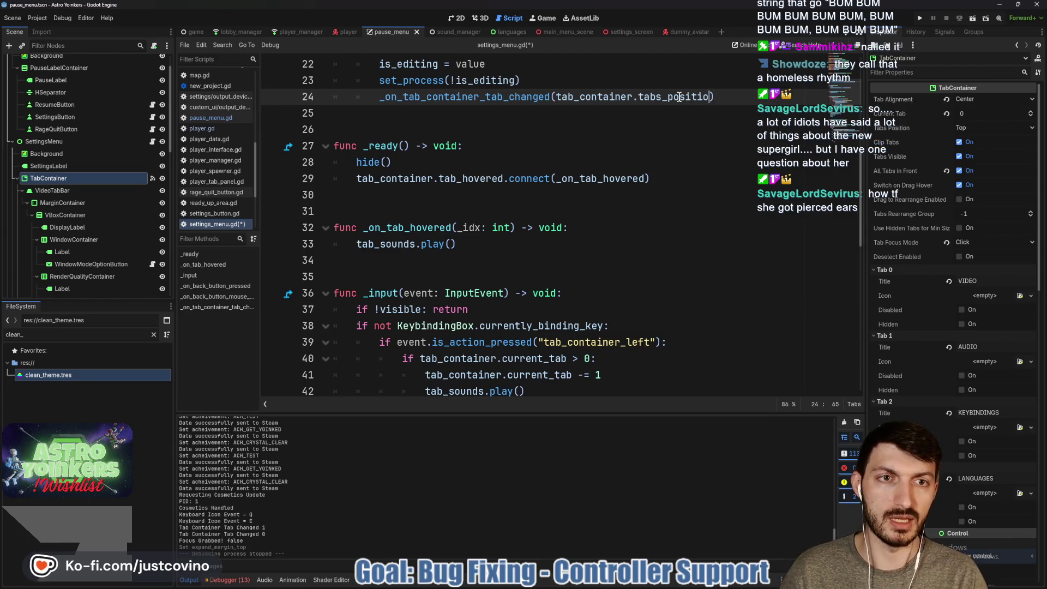
text(curre)
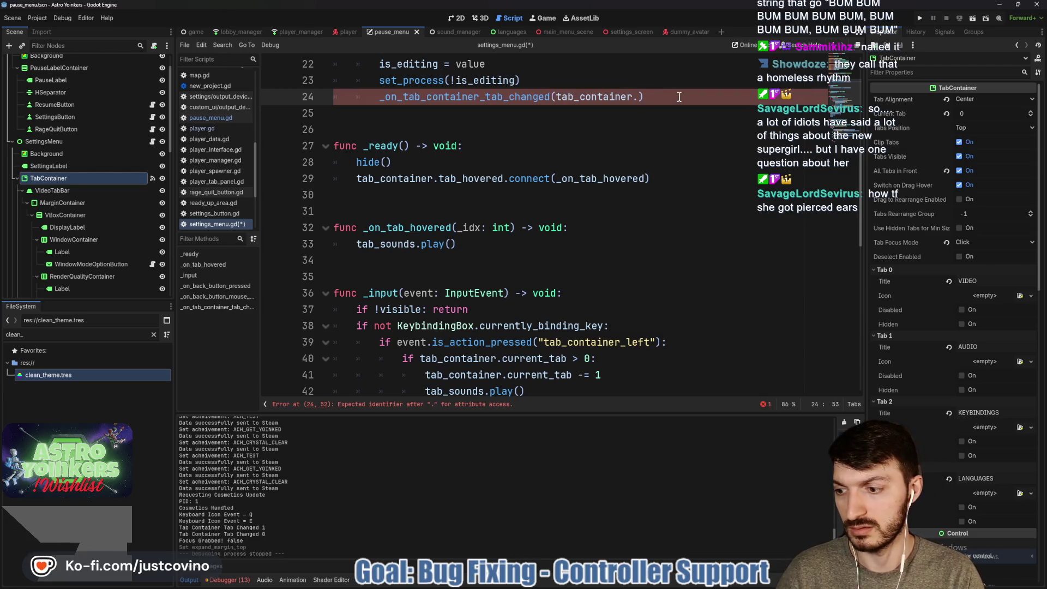
key(Return)
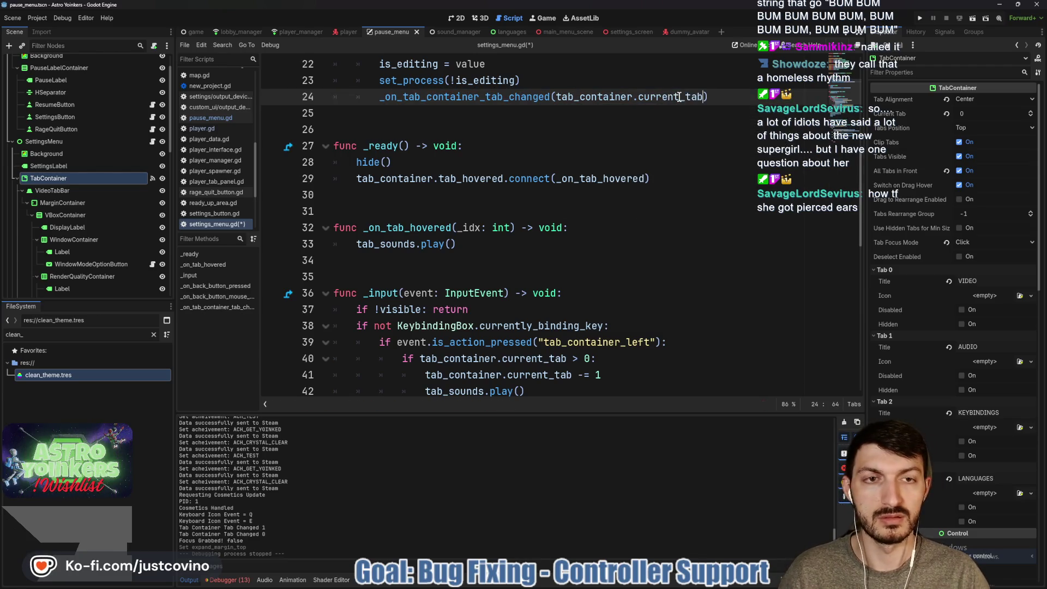
key(ctrl+s)
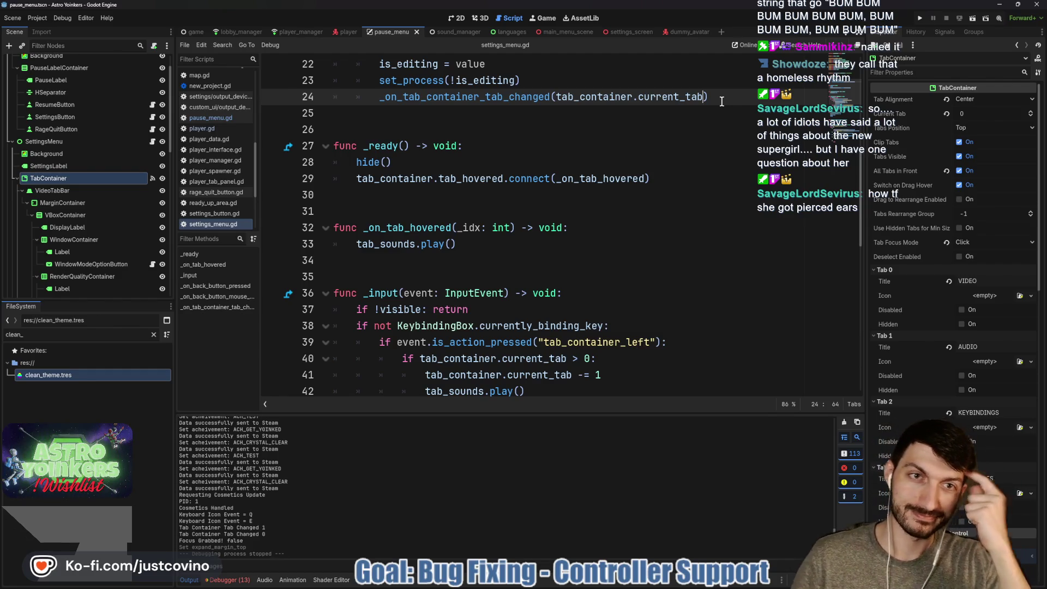
click(579, 122)
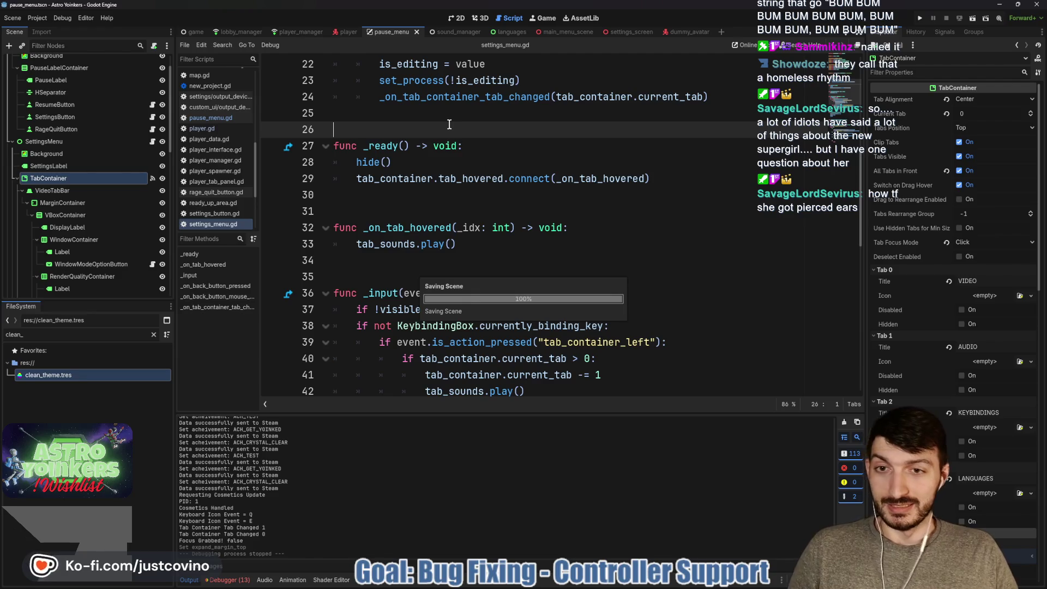
key(ctrl+s)
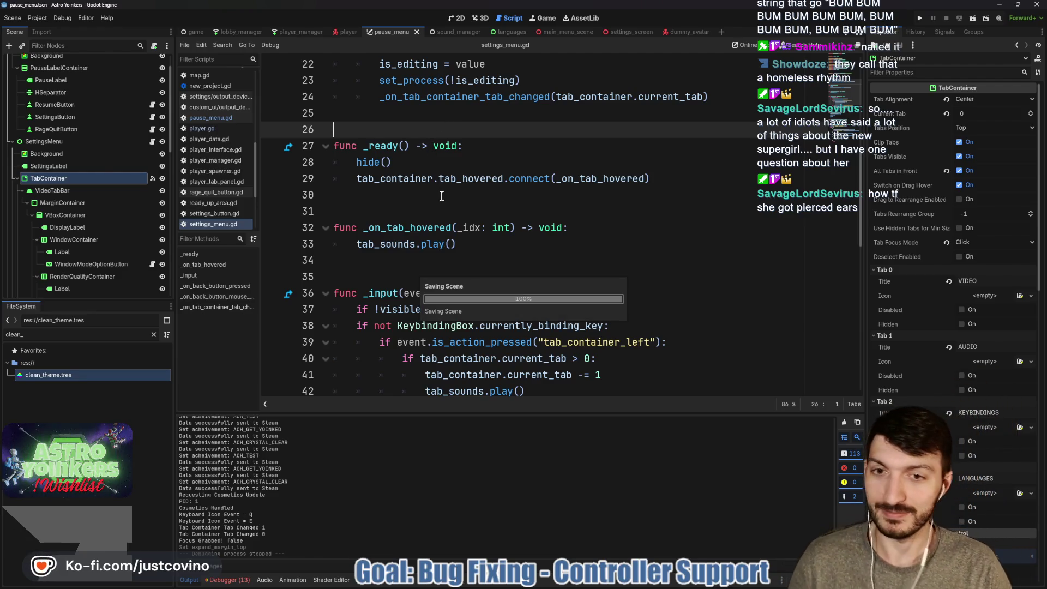
scroll(442, 195, down, 5)
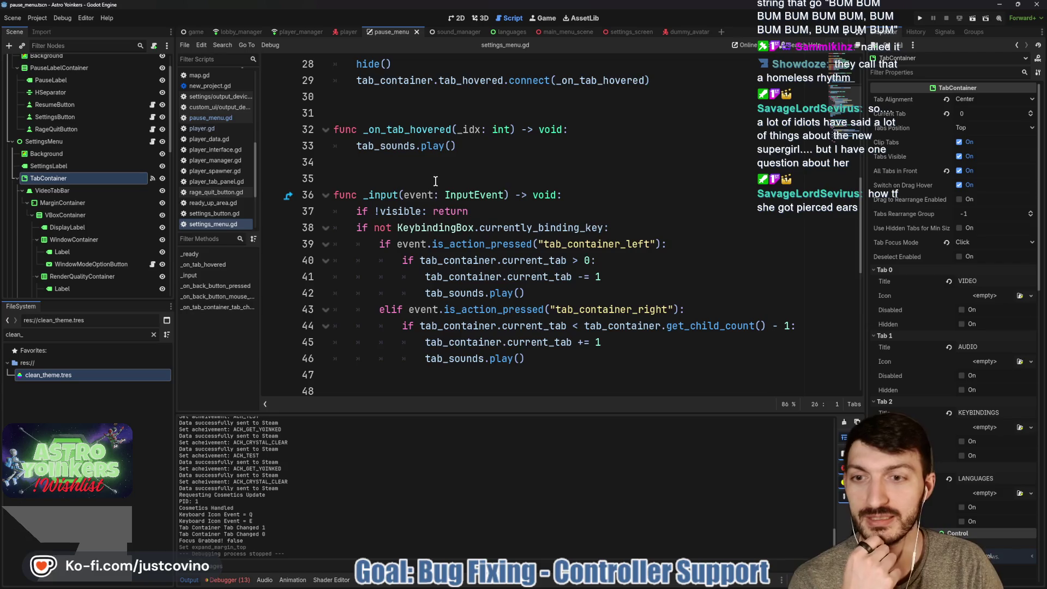
scroll(394, 216, up, 6)
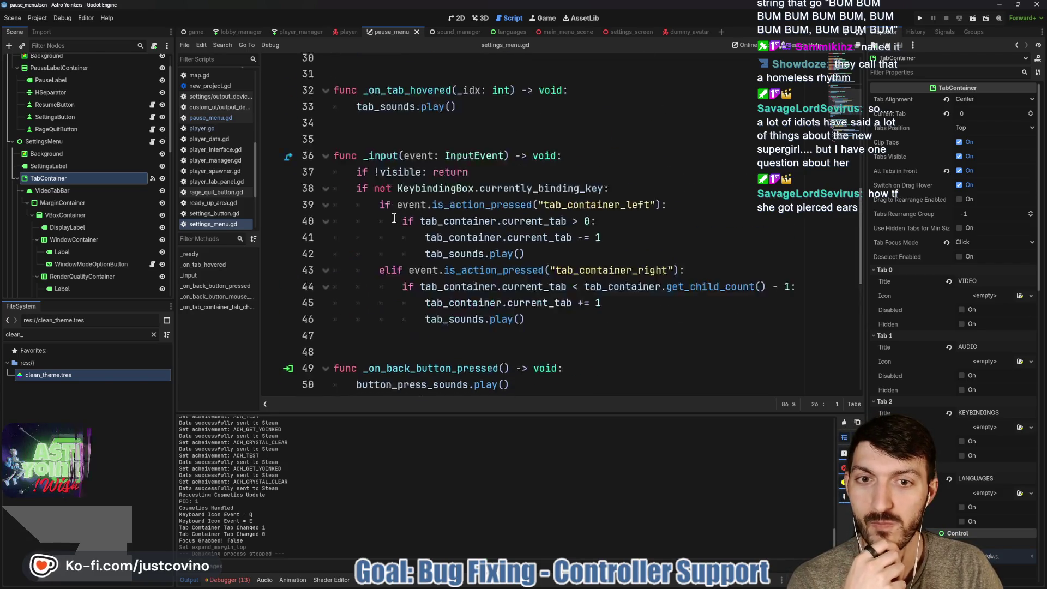
scroll(510, 215, up, 1)
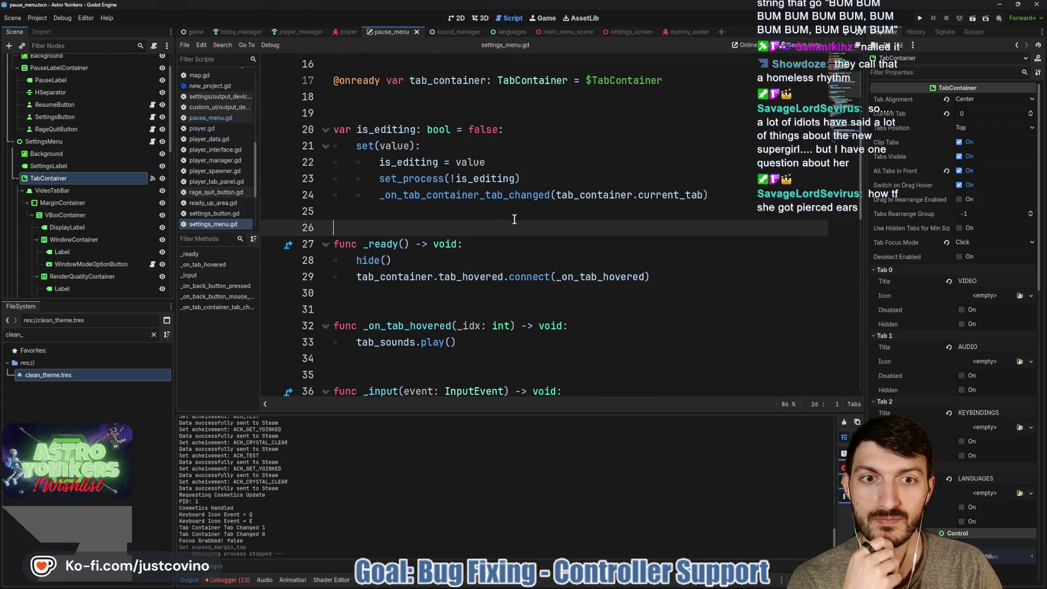
click(595, 211)
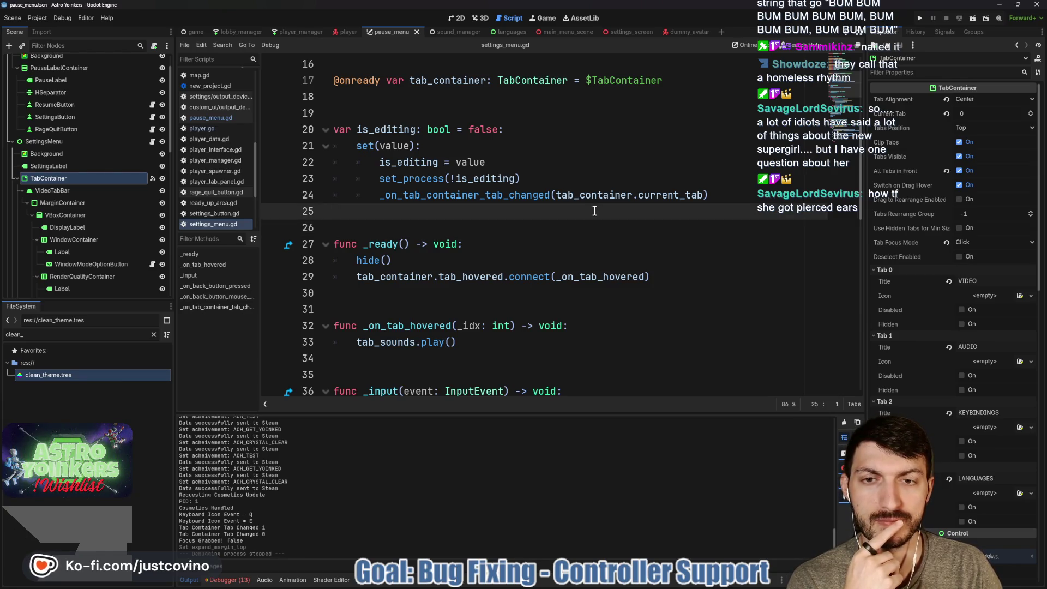
scroll(595, 211, down, 4)
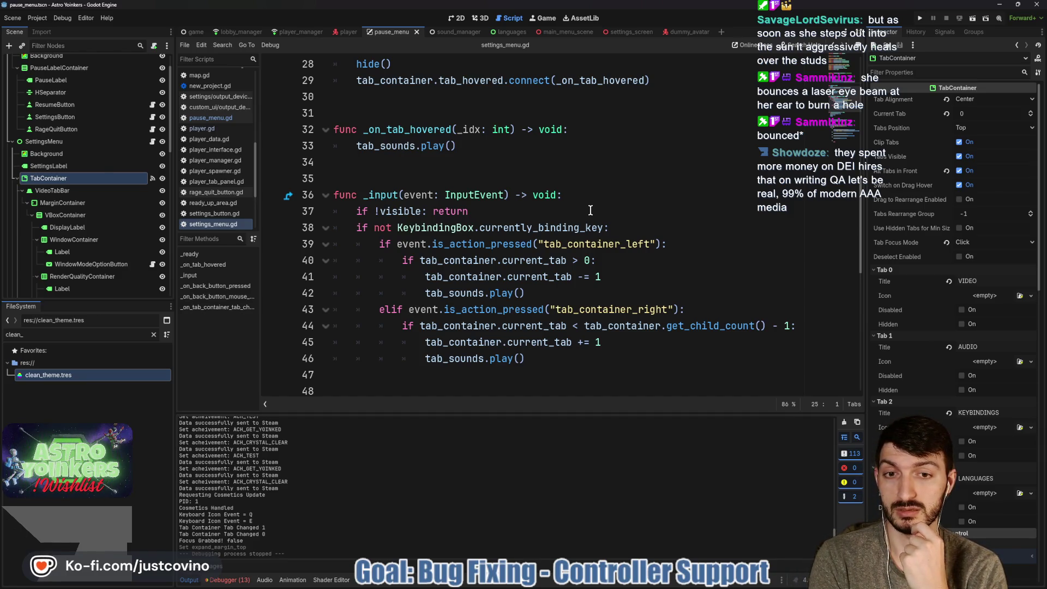
Step: Clear the Output log, collapse the bottom panel, and run the game again with F5
click(570, 173)
scroll(519, 175, up, 2)
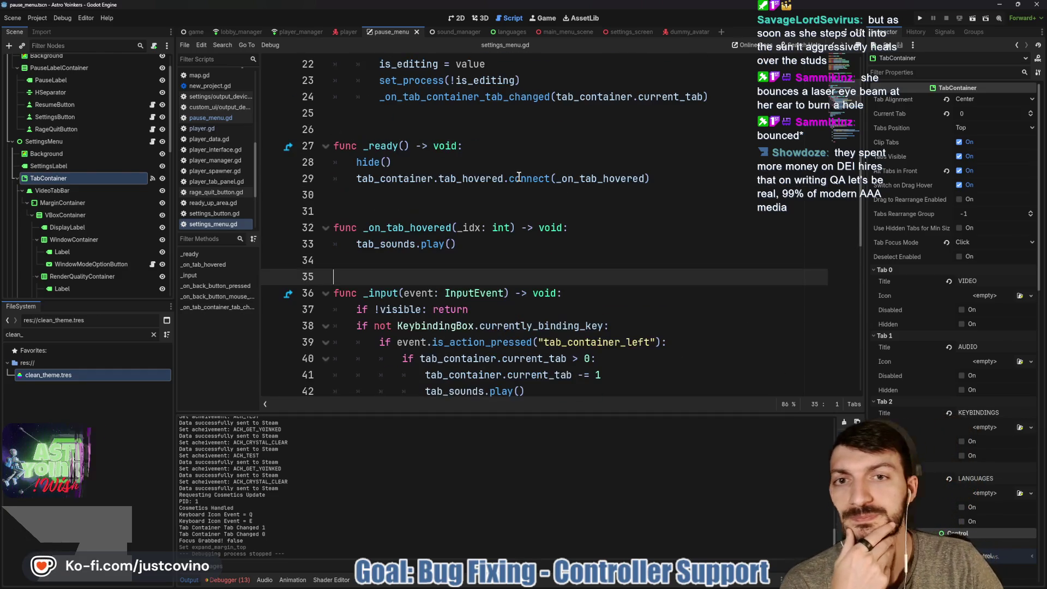
click(419, 203)
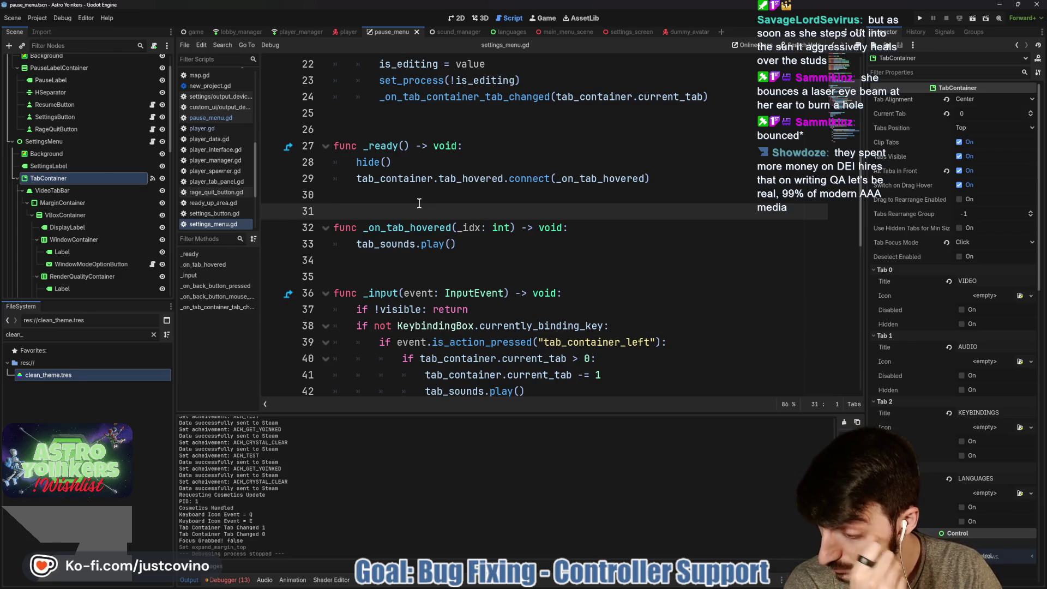
click(844, 422)
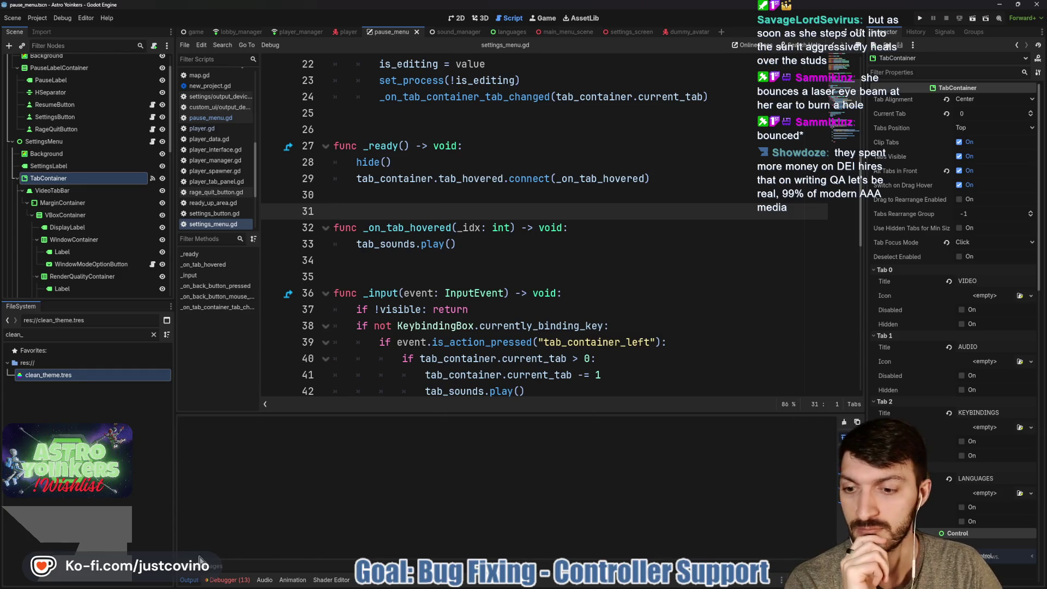
click(189, 580)
click(498, 243)
click(517, 210)
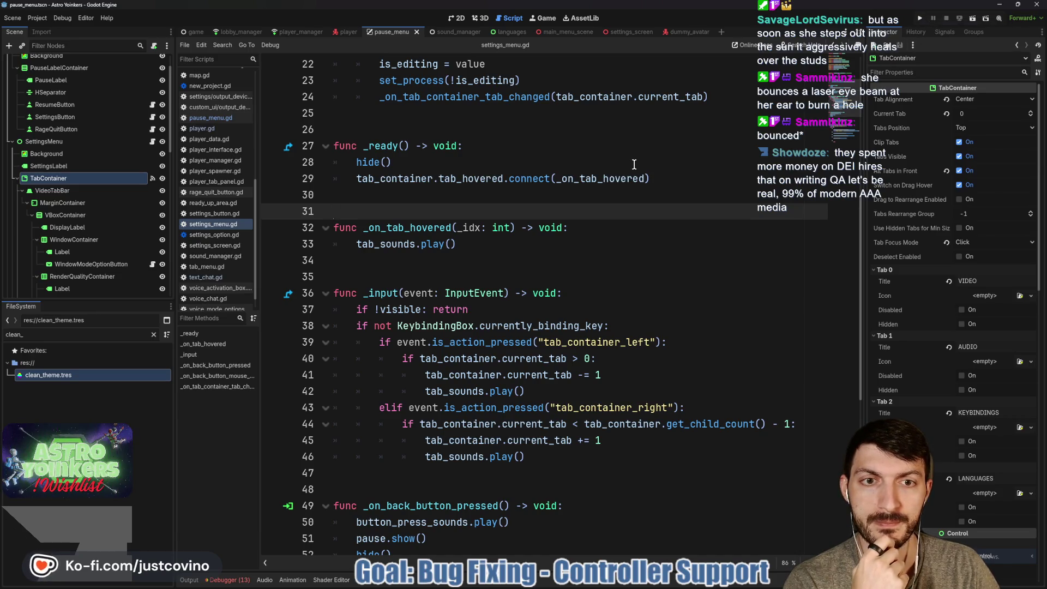
key(F5)
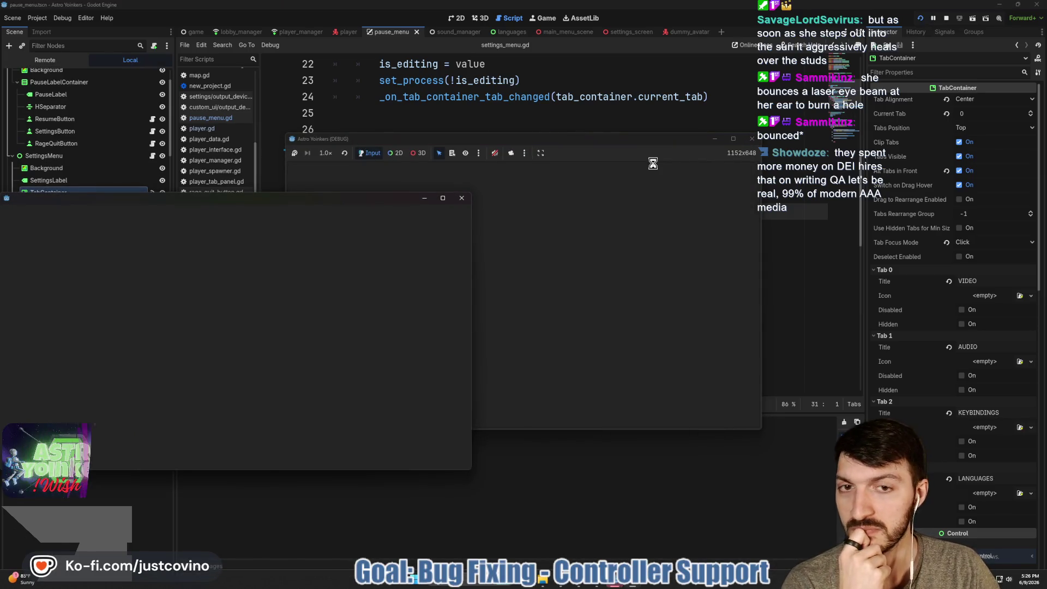
Step: Restart the game and close the extra debug window
key(F8)
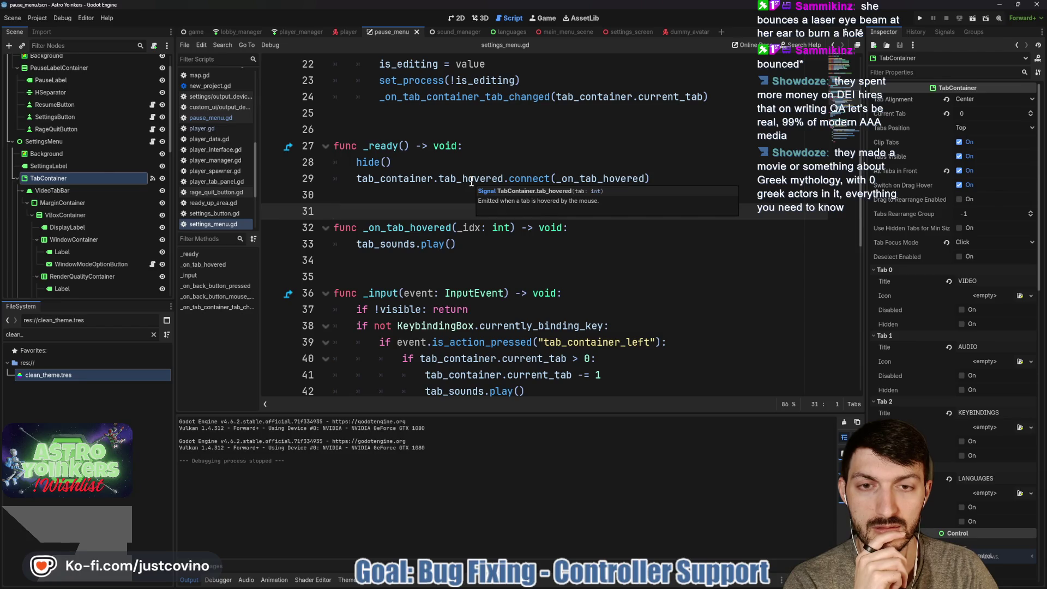
double_click(523, 96)
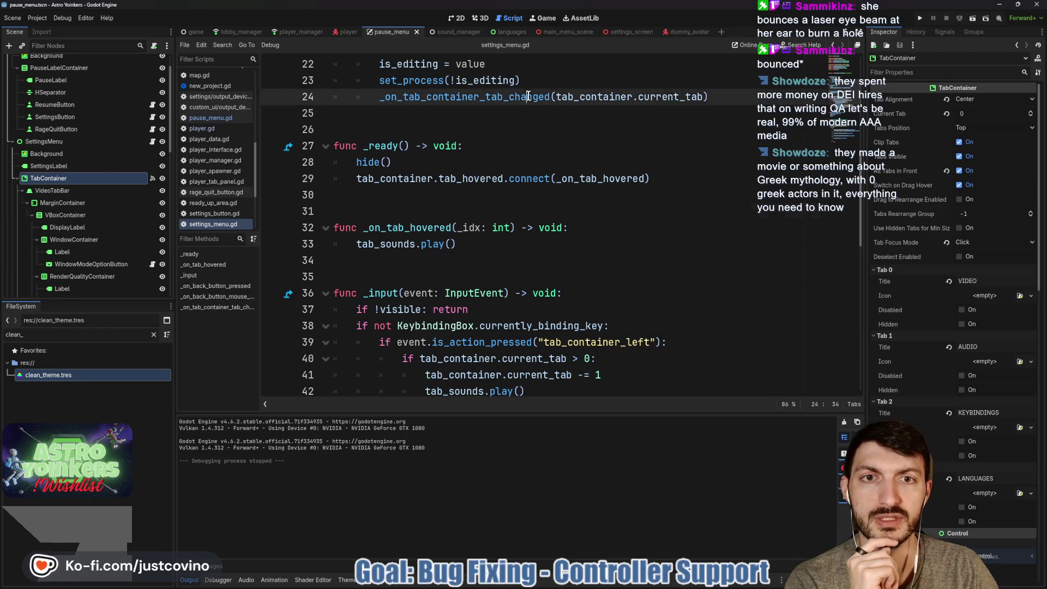
click(920, 18)
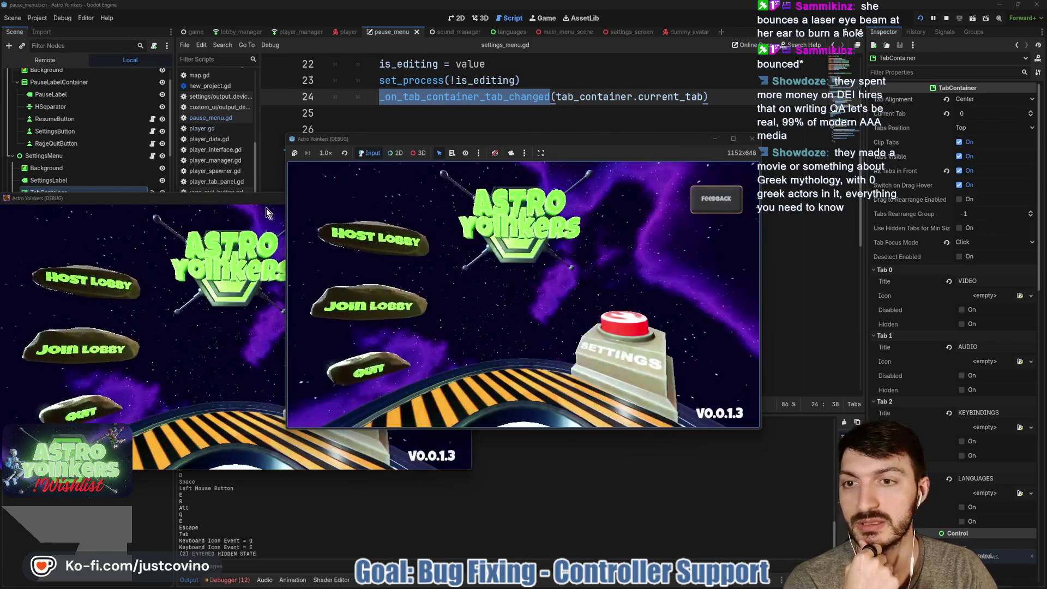
click(306, 200)
click(462, 198)
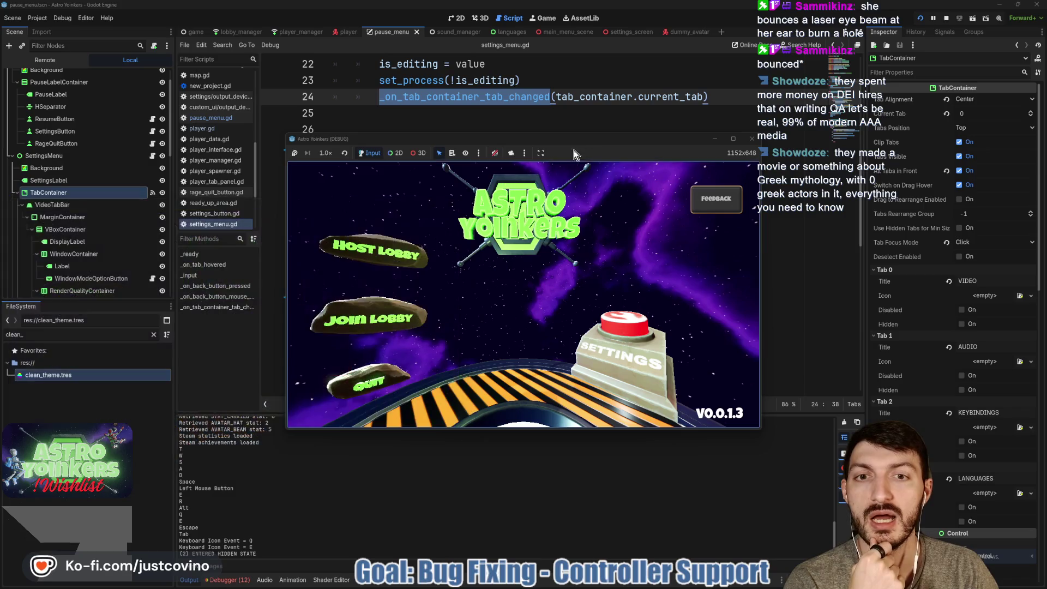
Step: Enlarge and reposition the game window, then host a lobby and load into it
drag(593, 143, 447, 109)
drag(615, 395, 833, 514)
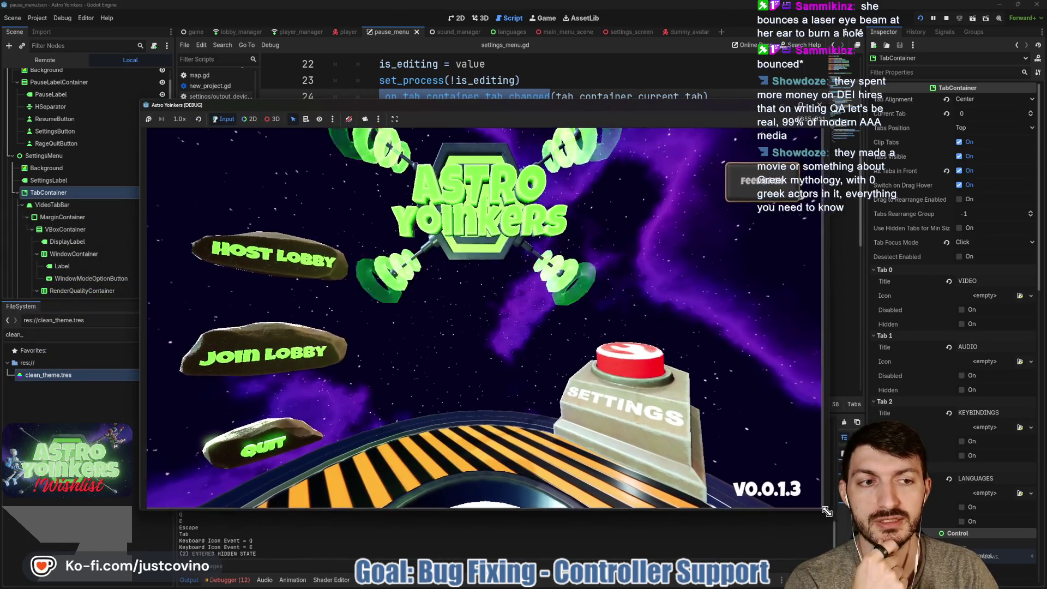
drag(557, 109, 561, 96)
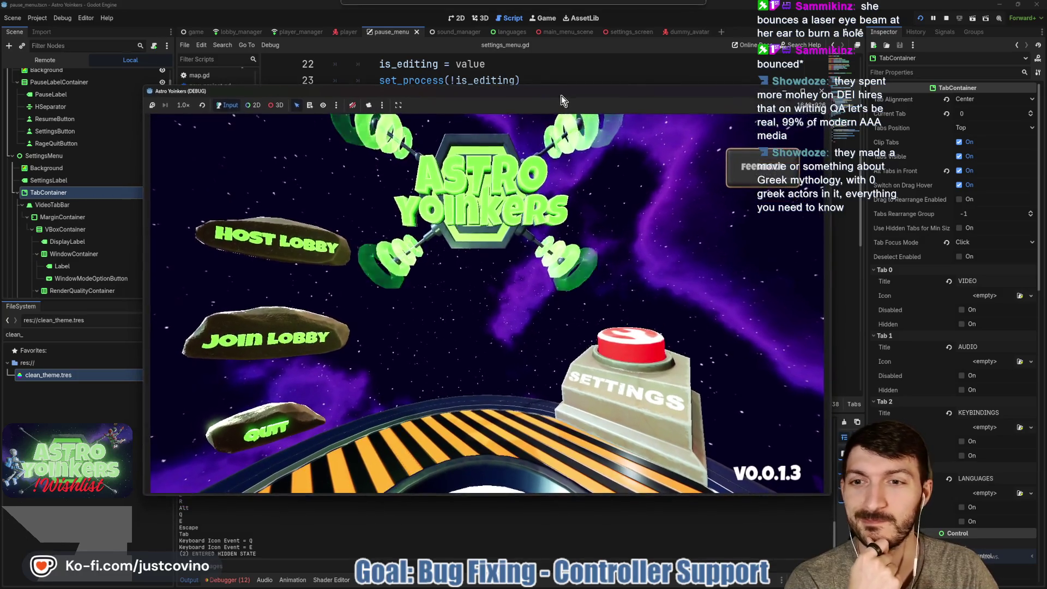
click(296, 242)
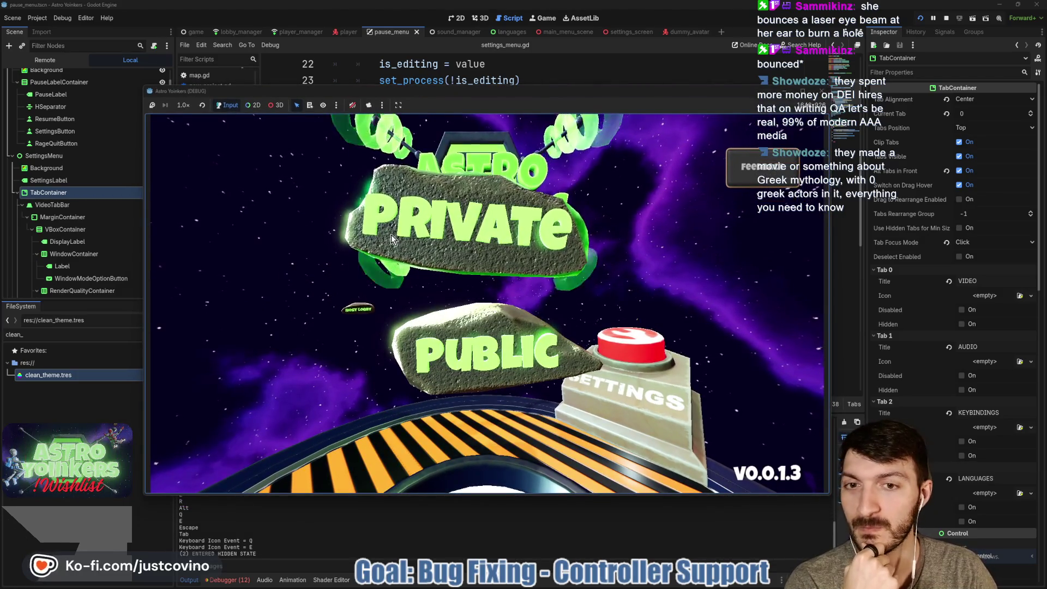
click(391, 235)
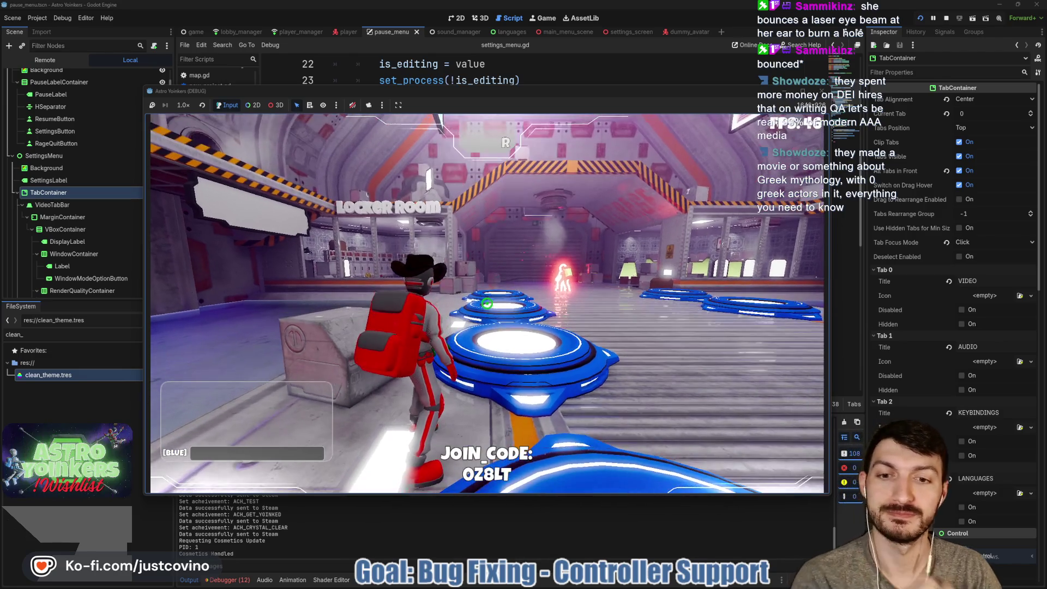
key(Escape)
Step: Test Settings navigation: Q/E tab switching and Up/Down focus on Audio and Video, then stop the game
click(491, 342)
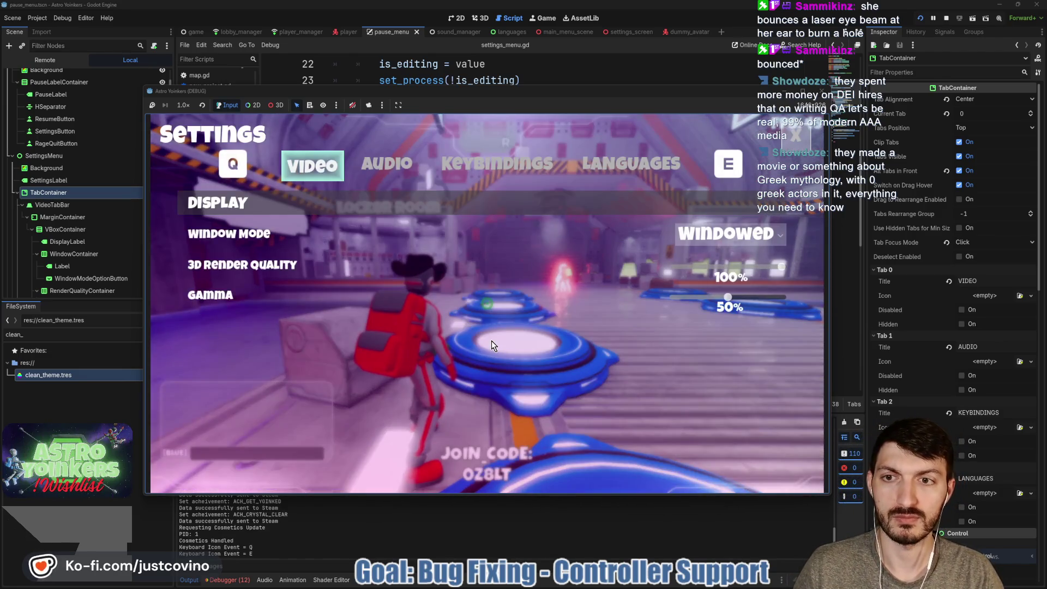
key(e)
key(q)
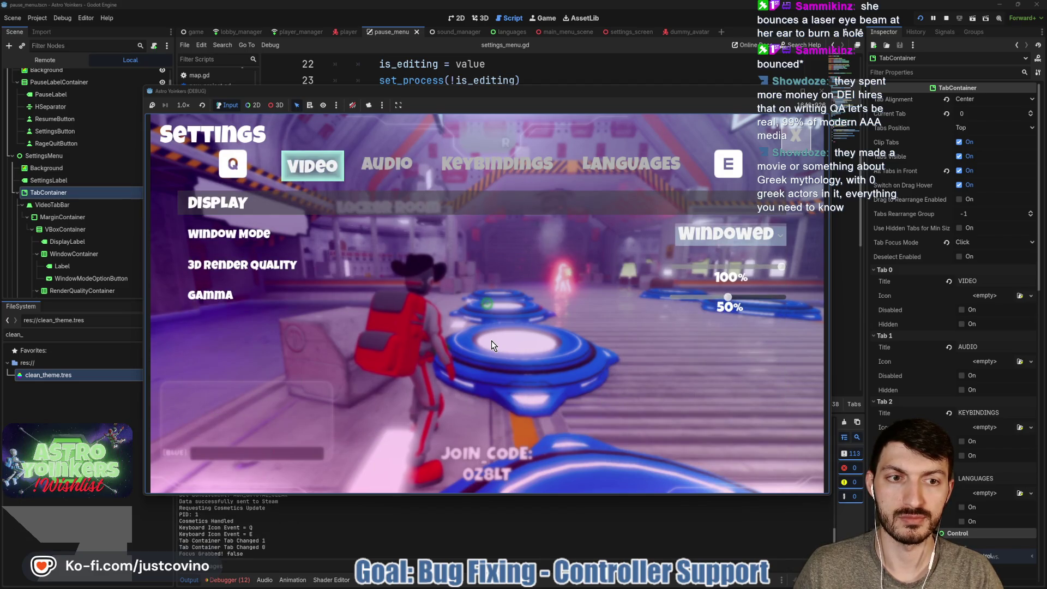
key(e)
key(Down)
key(Down)
key(Down)
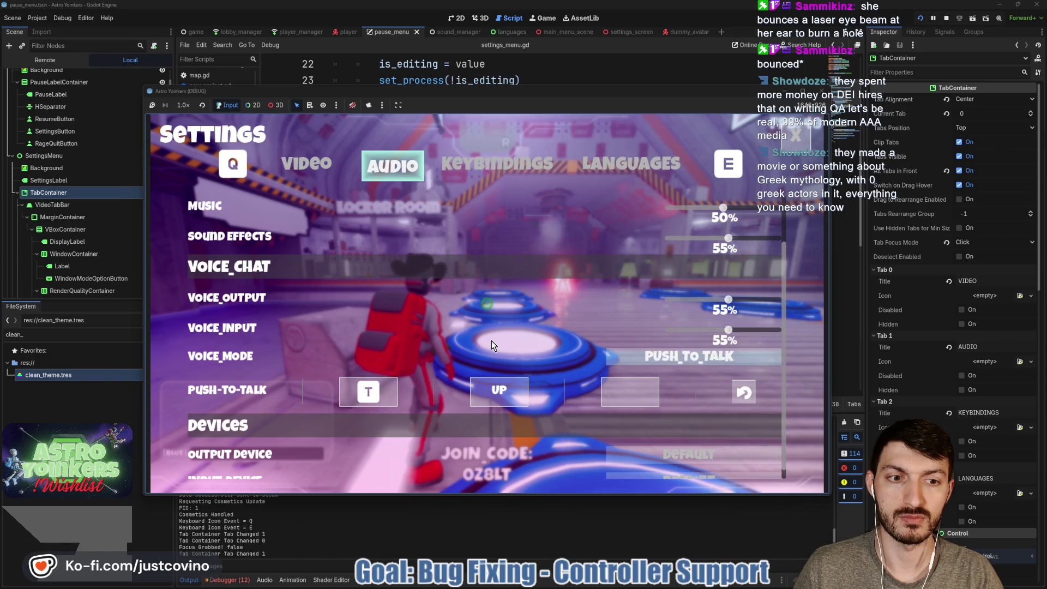
key(Up)
key(Up)
key(Up)
key(Up)
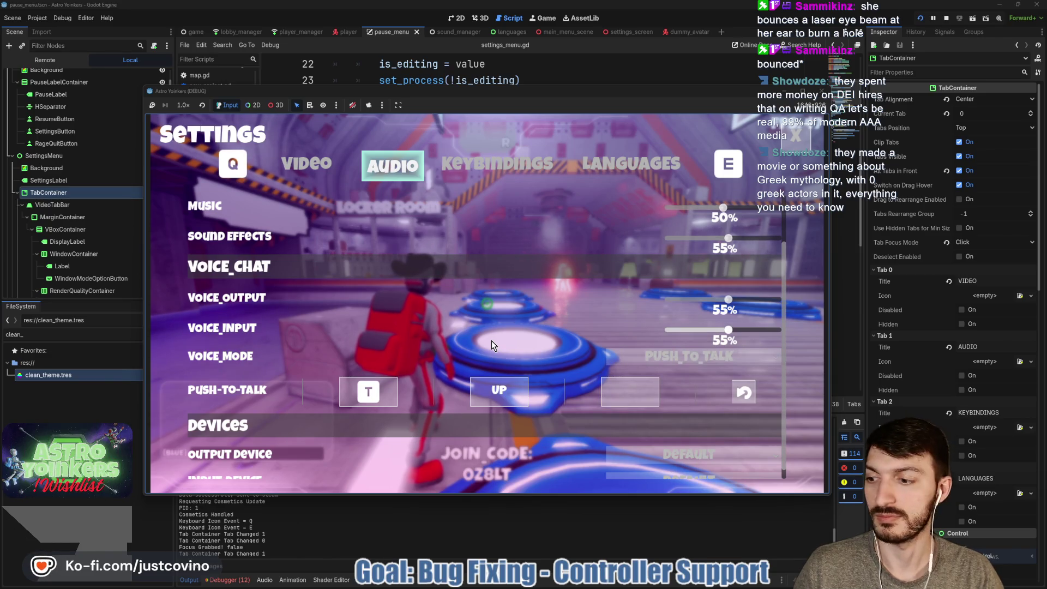
key(q)
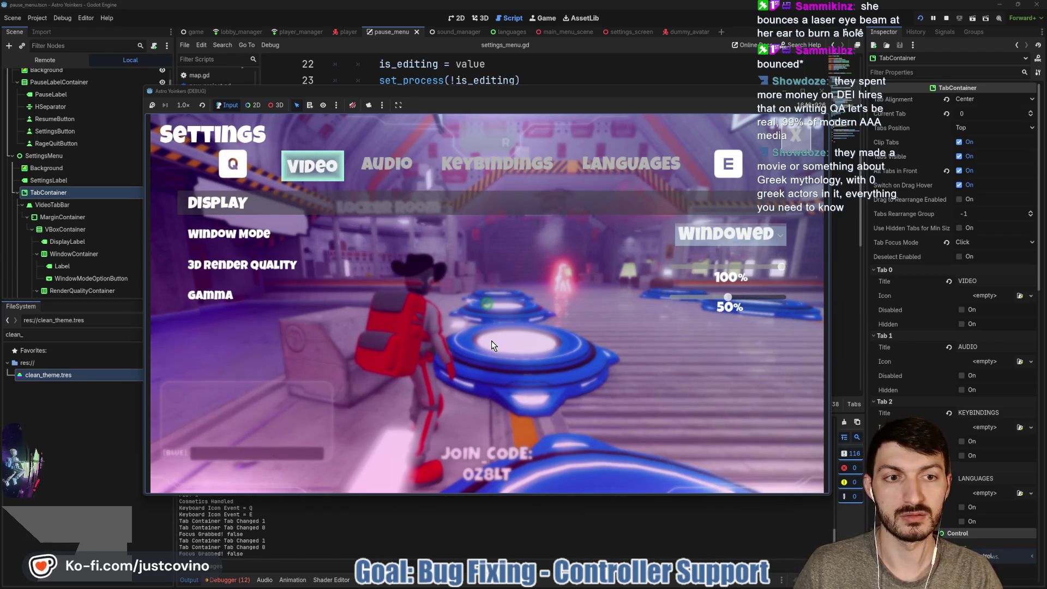
key(Down)
key(Up)
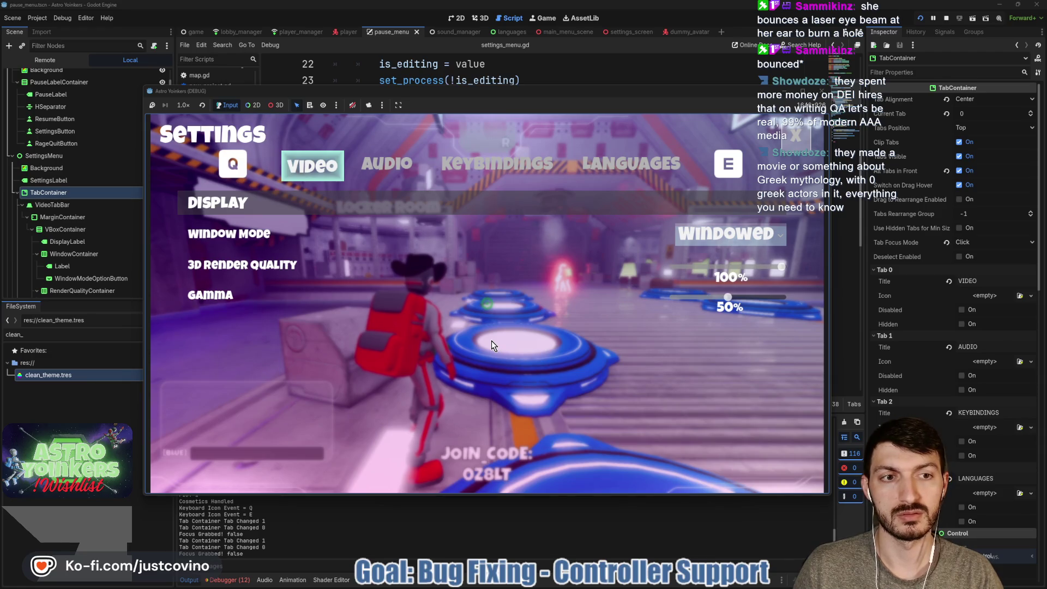
key(Escape)
key(Escape)
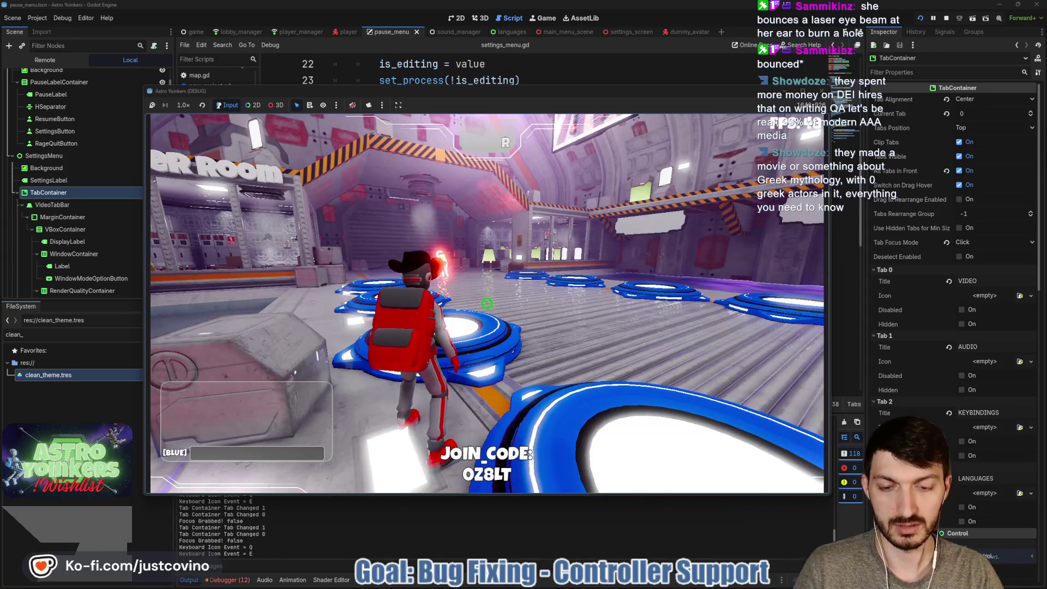
key(F8)
Step: Save, then switch to the player scene in the 3D view
click(443, 132)
key(ctrl+s)
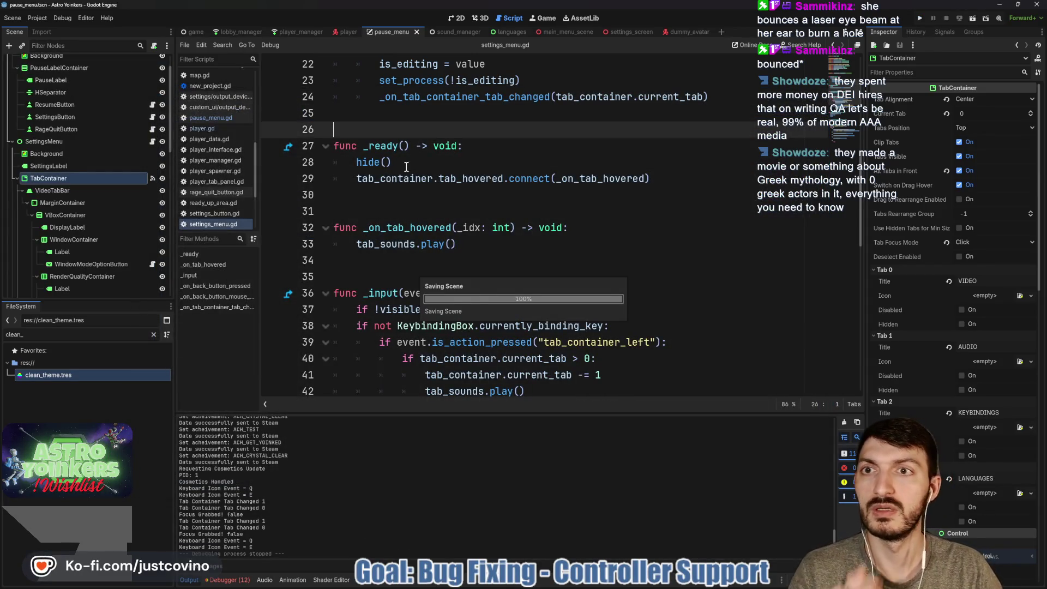
click(349, 31)
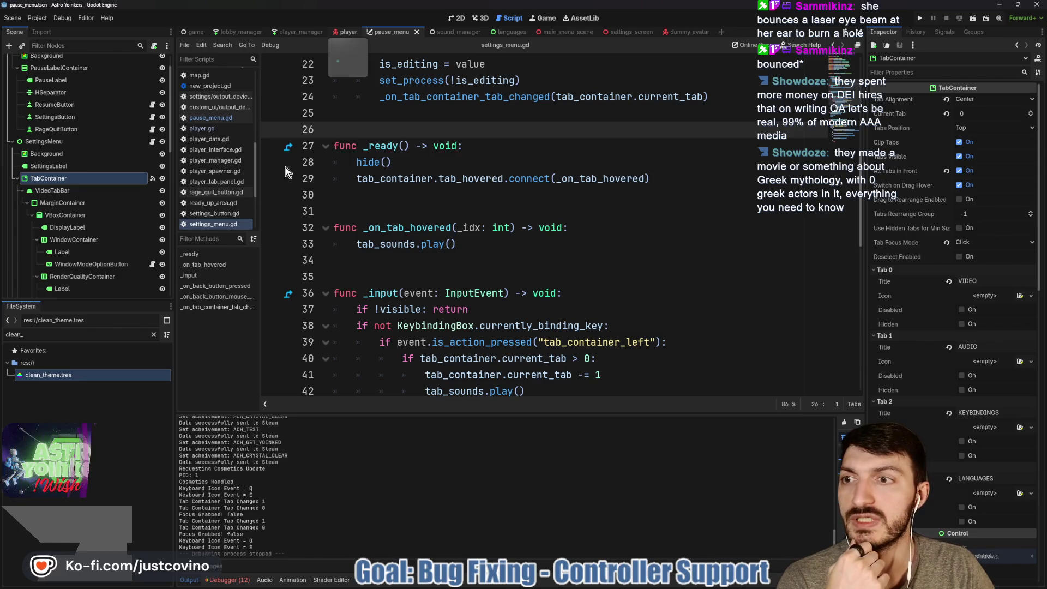
click(482, 19)
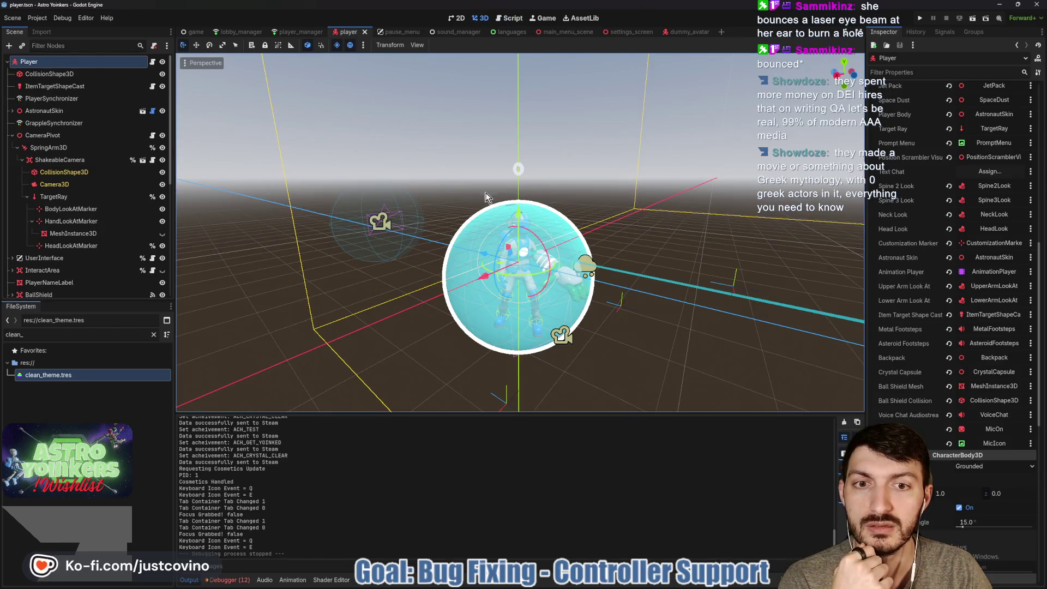
Step: Expand AstronautSkin and then BackpackBoneAttachment in the Scene dock
scroll(201, 165, up, 5)
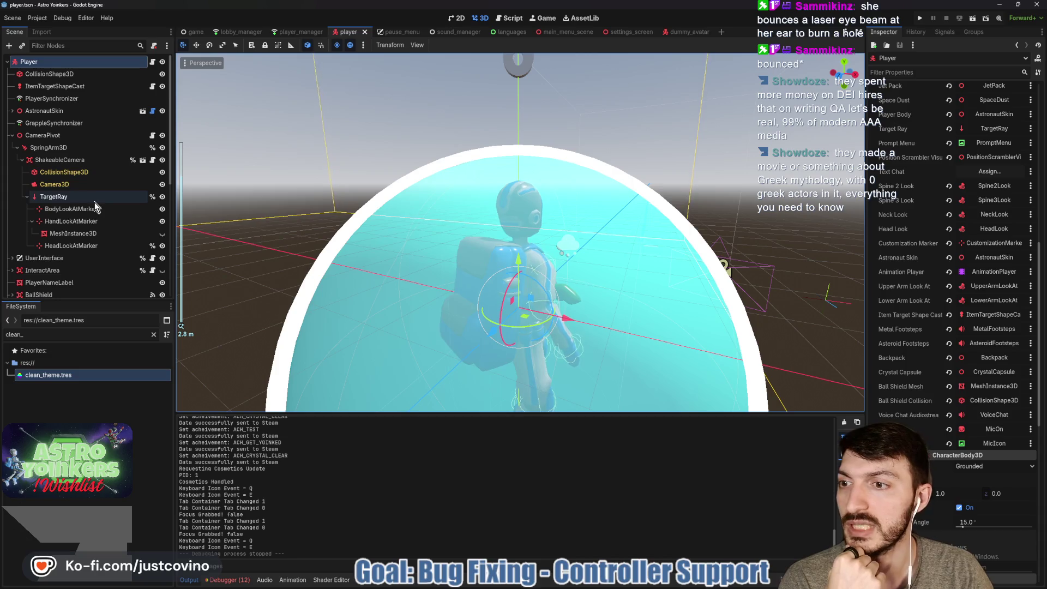
scroll(94, 202, down, 10)
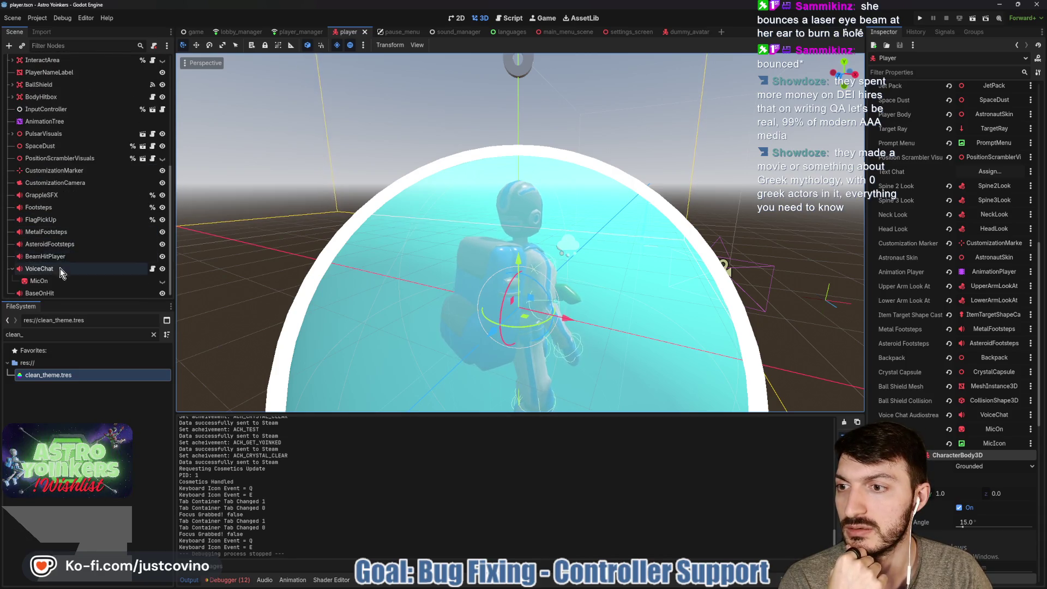
scroll(55, 261, up, 10)
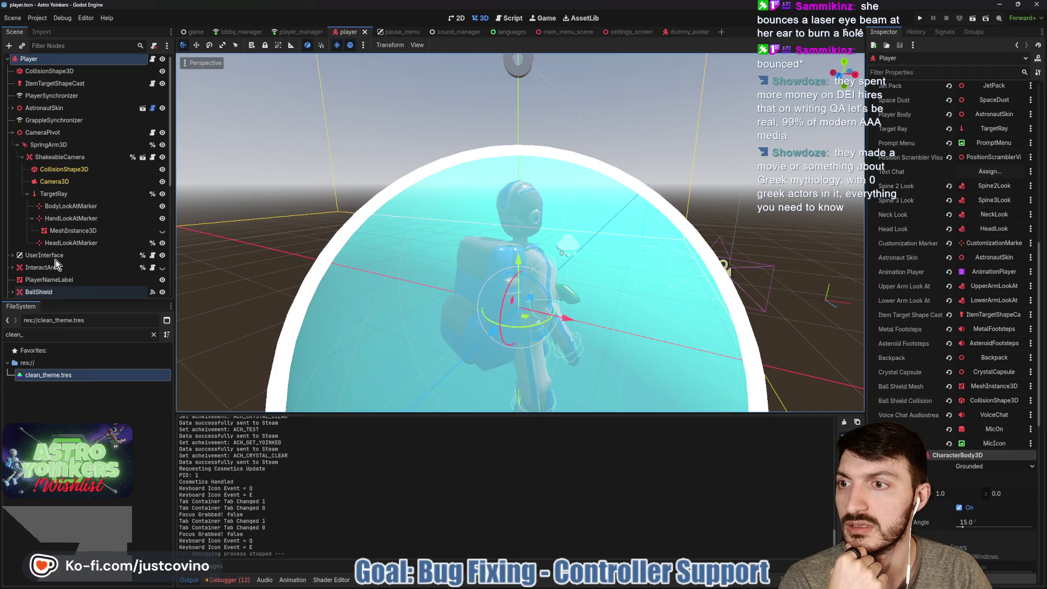
click(12, 108)
scroll(104, 185, down, 5)
scroll(104, 187, down, 5)
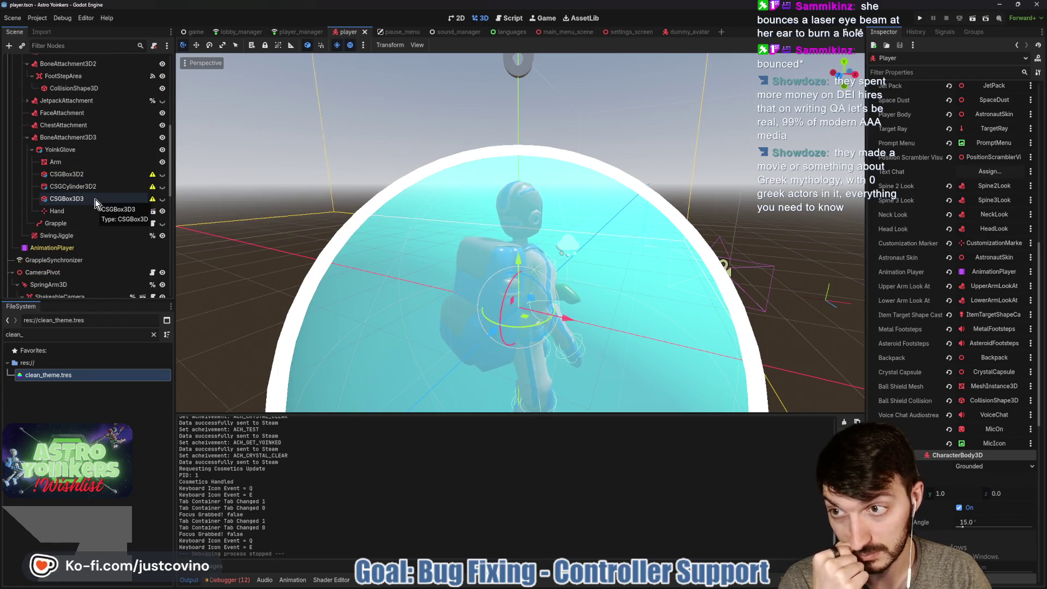
scroll(95, 199, up, 3)
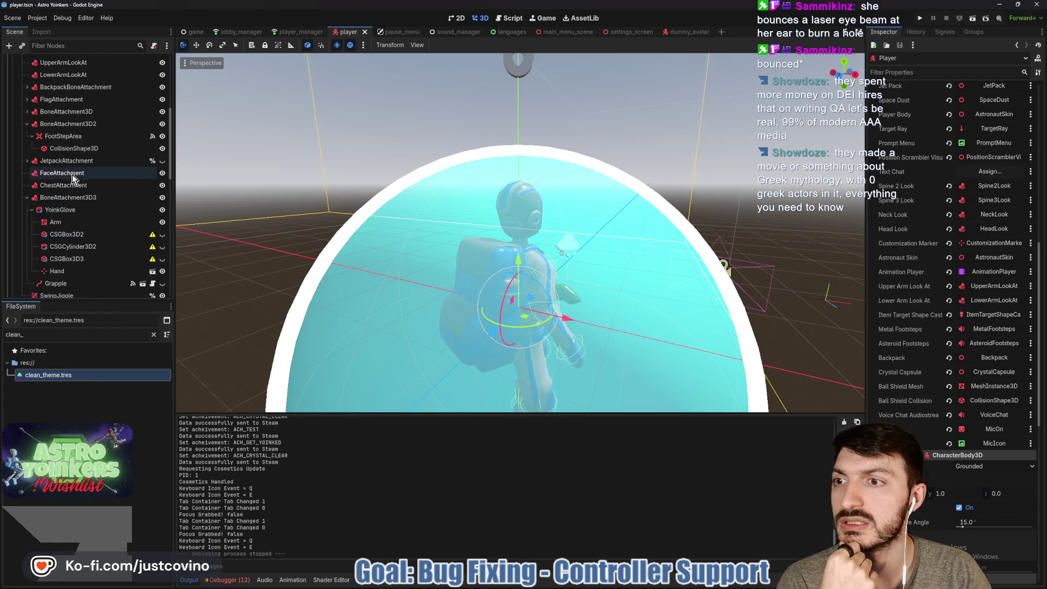
scroll(73, 177, up, 2)
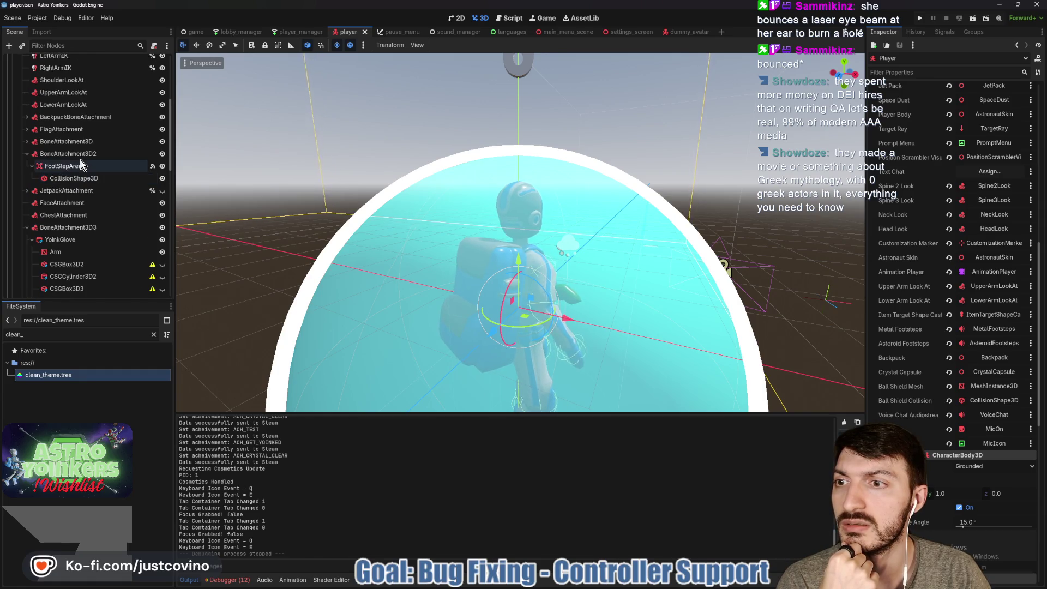
scroll(81, 161, up, 2)
click(27, 147)
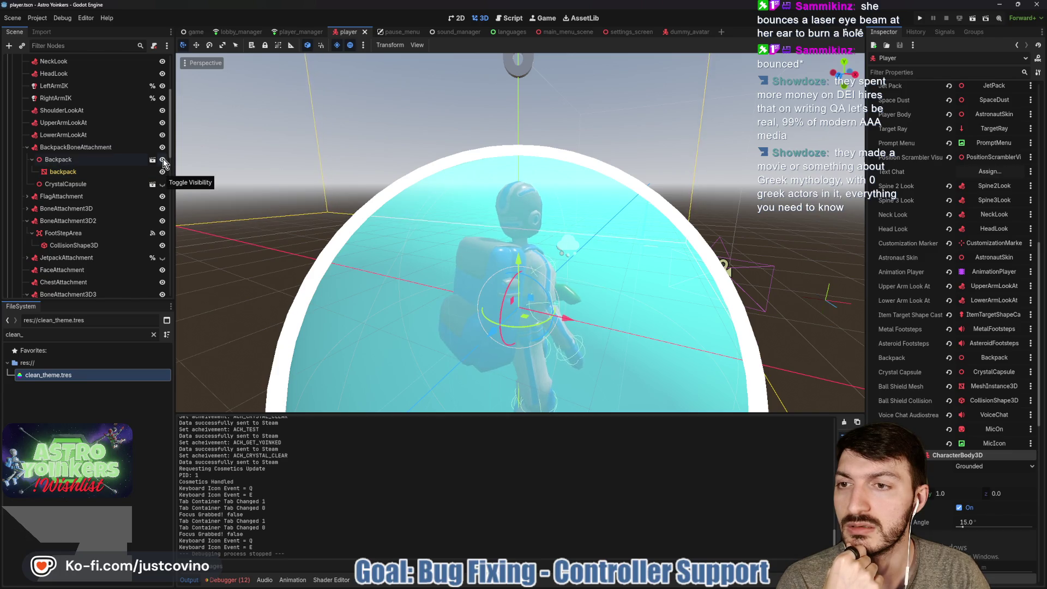
Step: Set the Backpack node's Transform scale to 1 and save the player scene
click(131, 159)
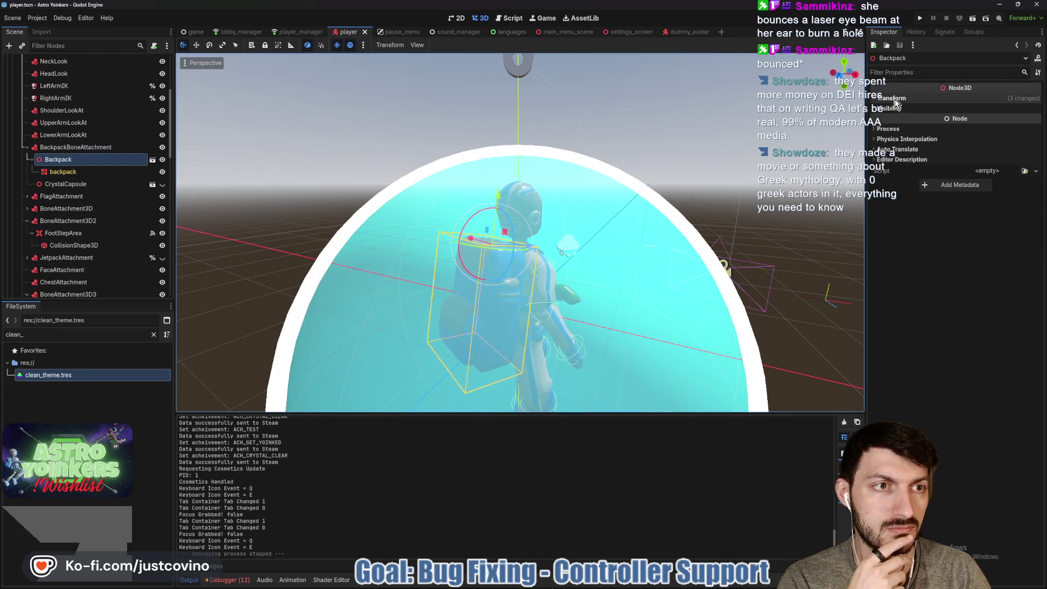
click(894, 99)
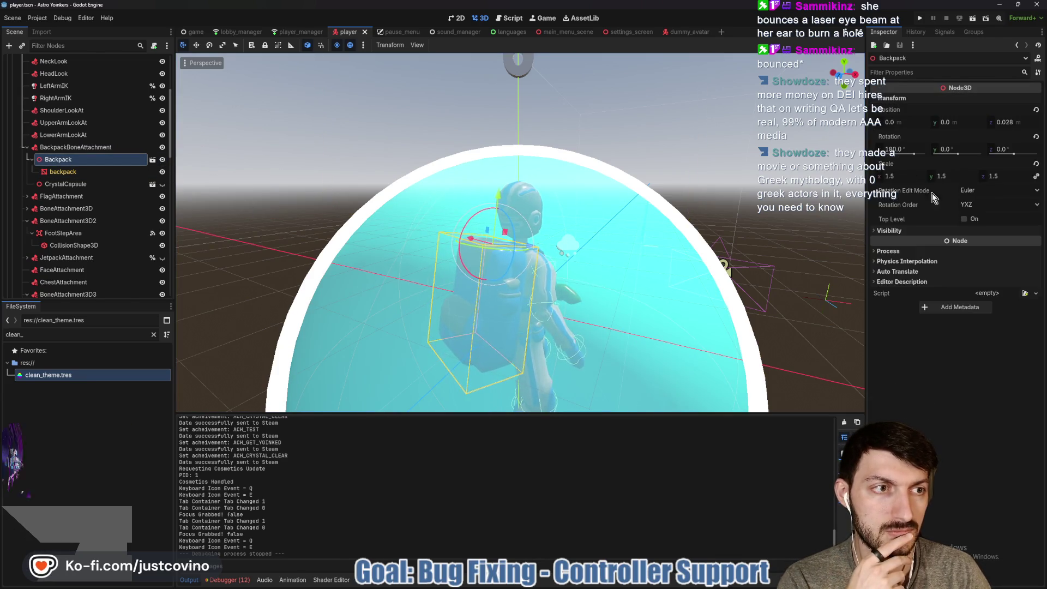
click(901, 177)
text(1)
key(Return)
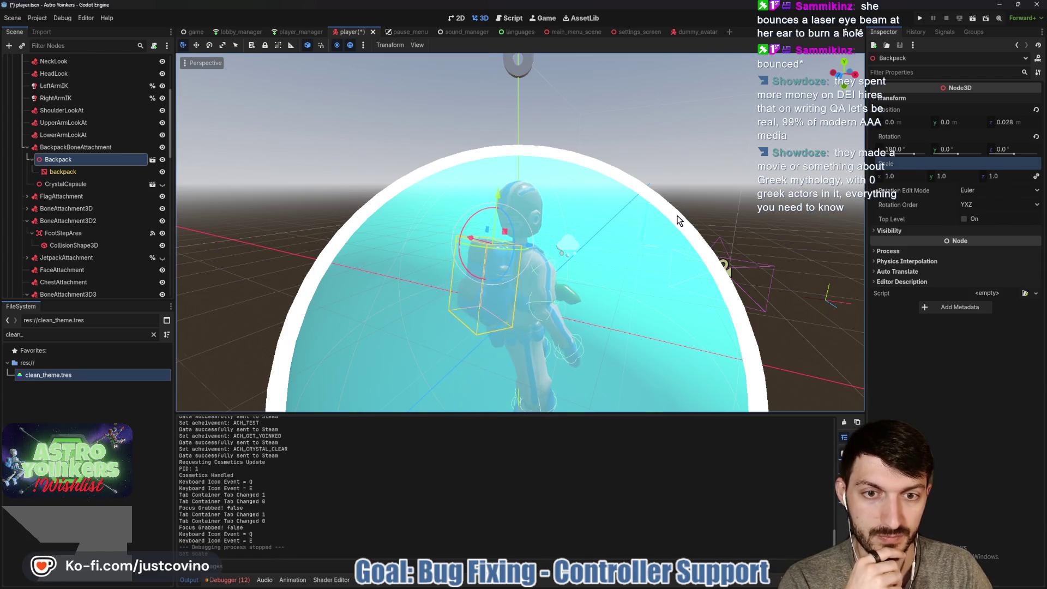
scroll(678, 220, down, 3)
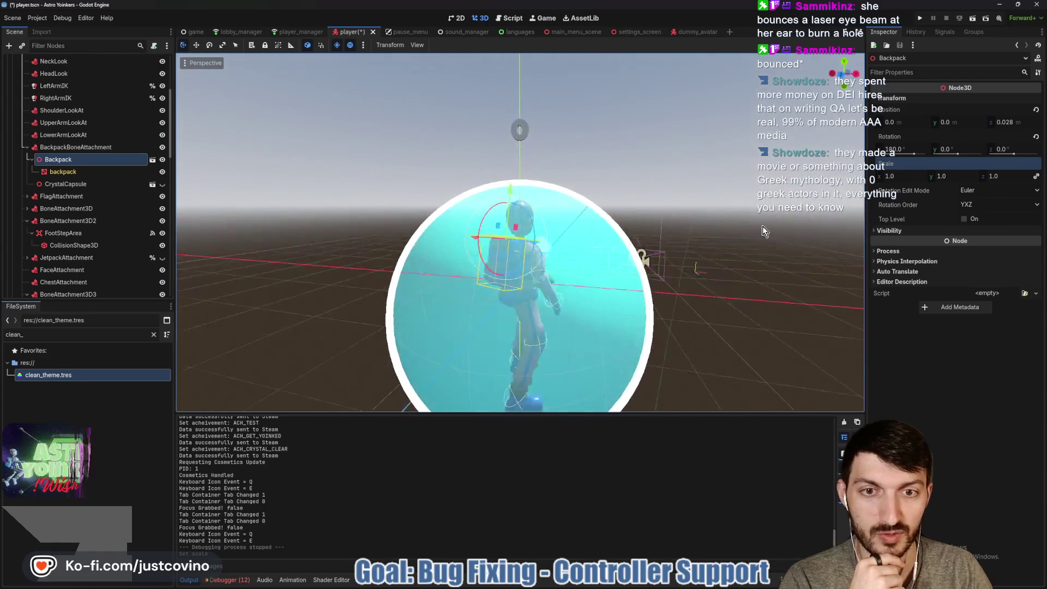
drag(762, 226, 649, 222)
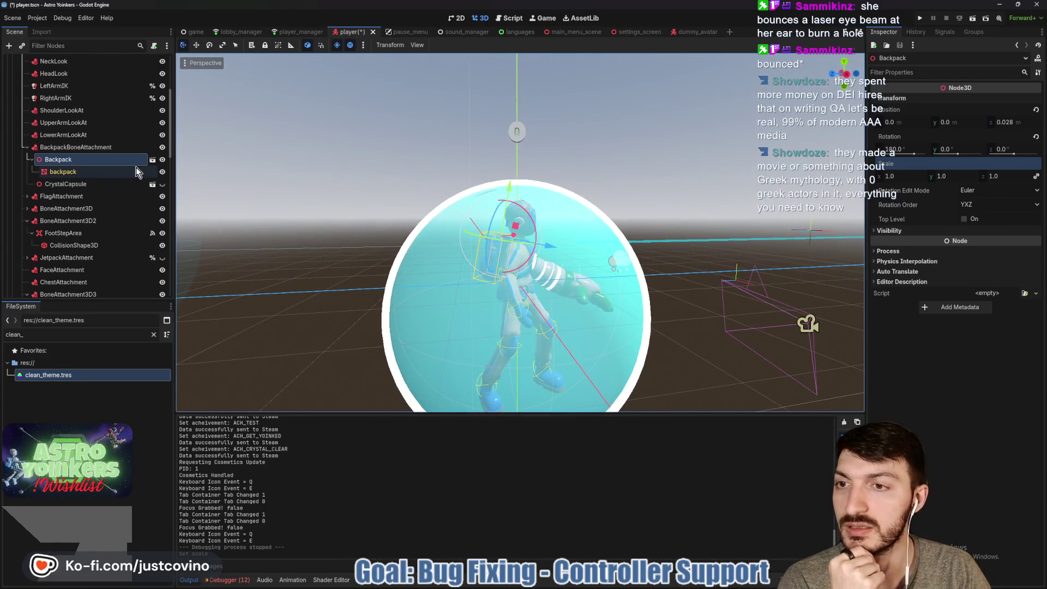
key(ctrl+s)
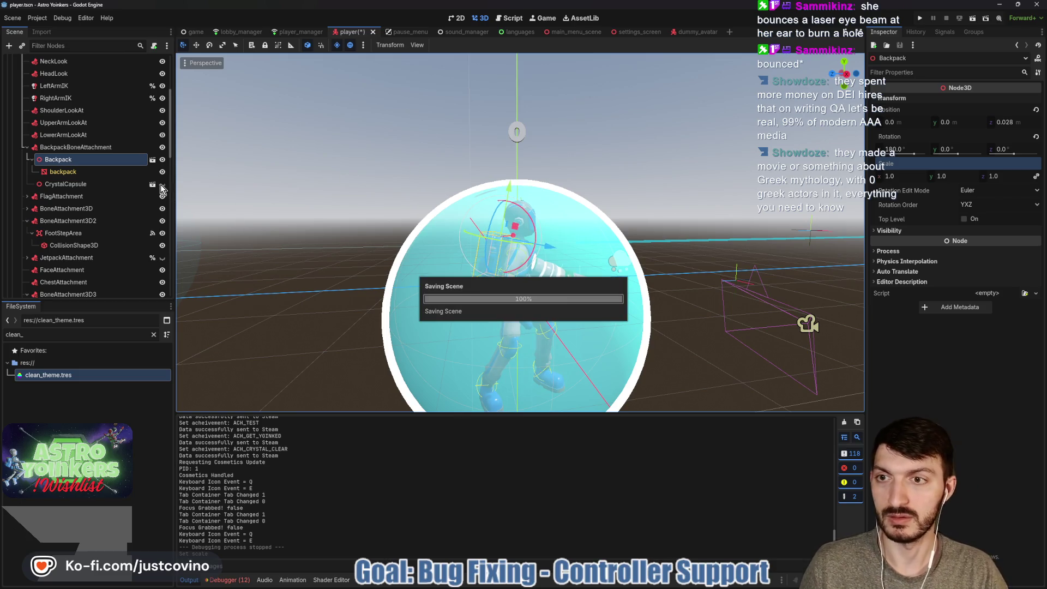
Step: Toggle CrystalCapsule visibility on and off, orbit around the character, and save the player scene again
click(162, 185)
click(163, 185)
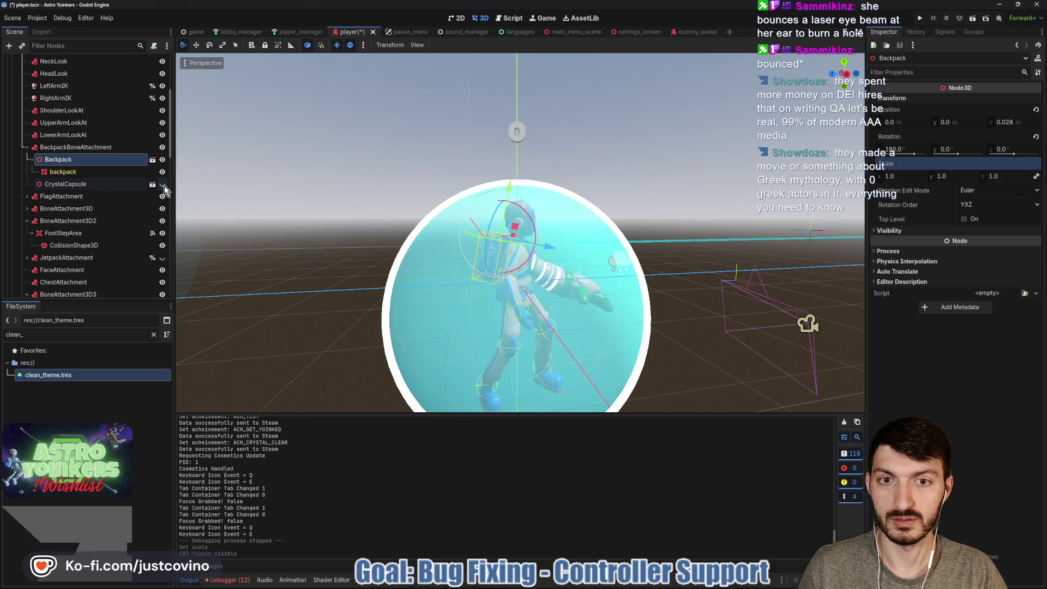
drag(360, 172, 411, 180)
key(ctrl+s)
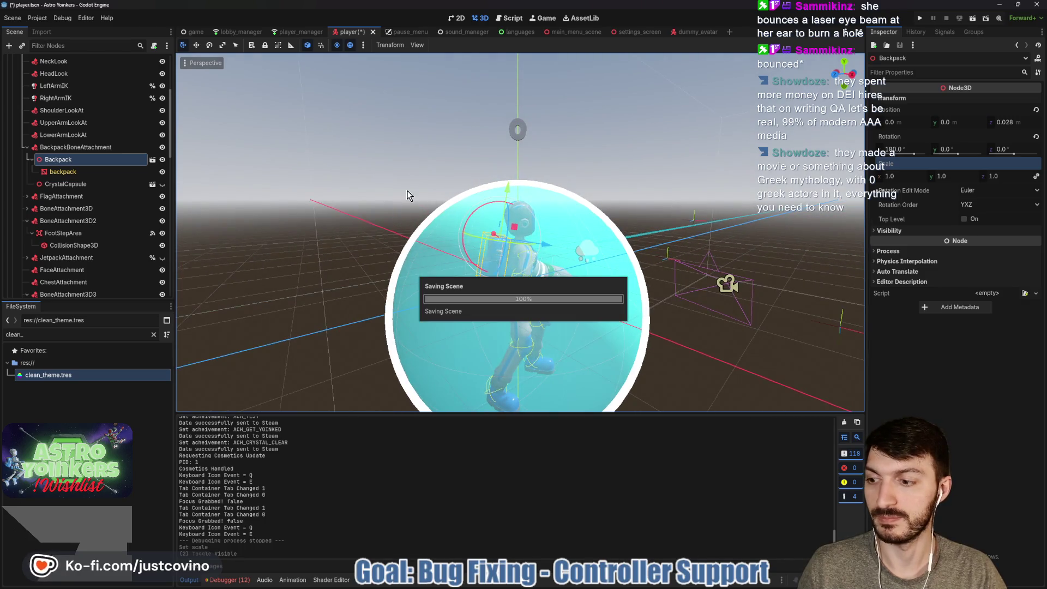
click(26, 148)
mouse_move(207, 203)
mouse_down()
mouse_move(446, 225)
mouse_move(282, 218)
mouse_up()
key(ctrl+s)
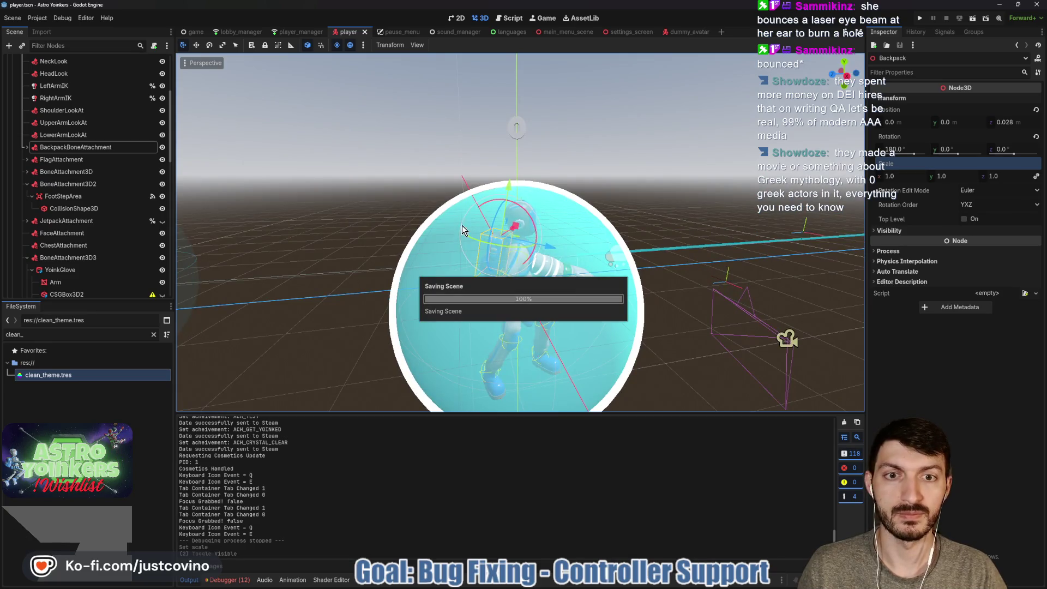
key(alt+Tab)
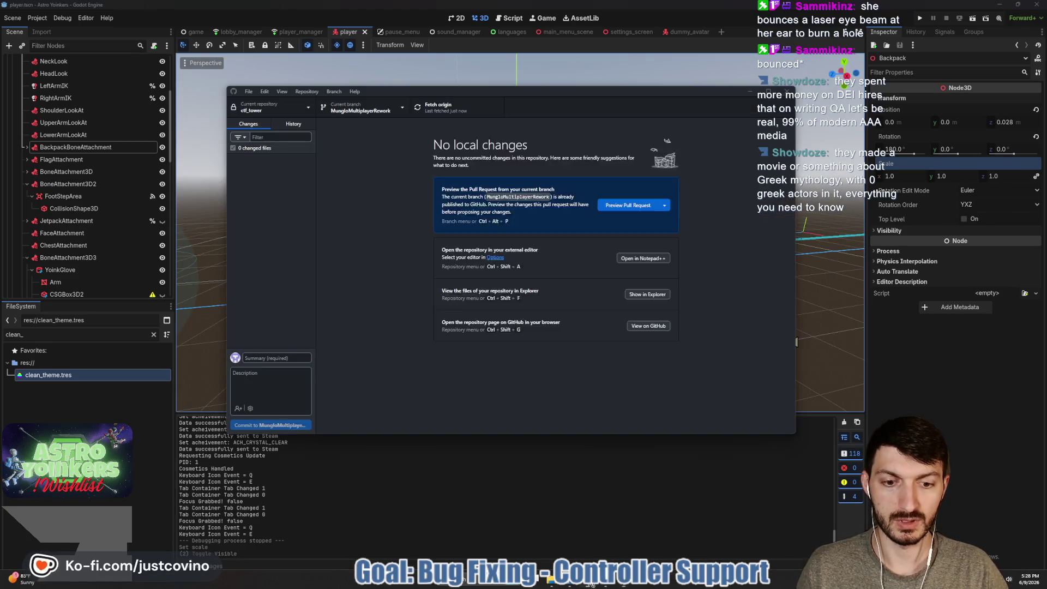
Step: Commit the six changed files as 'settings focus grabbing fixed' and minimize GitHub Desktop
click(285, 358)
text(settings focus grab)
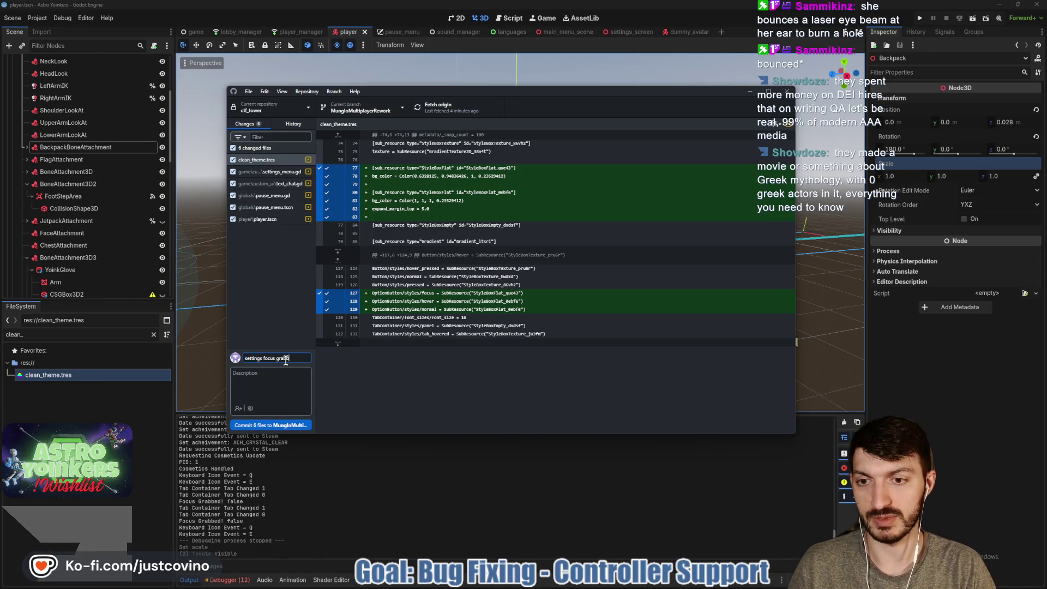
text(ing fixed)
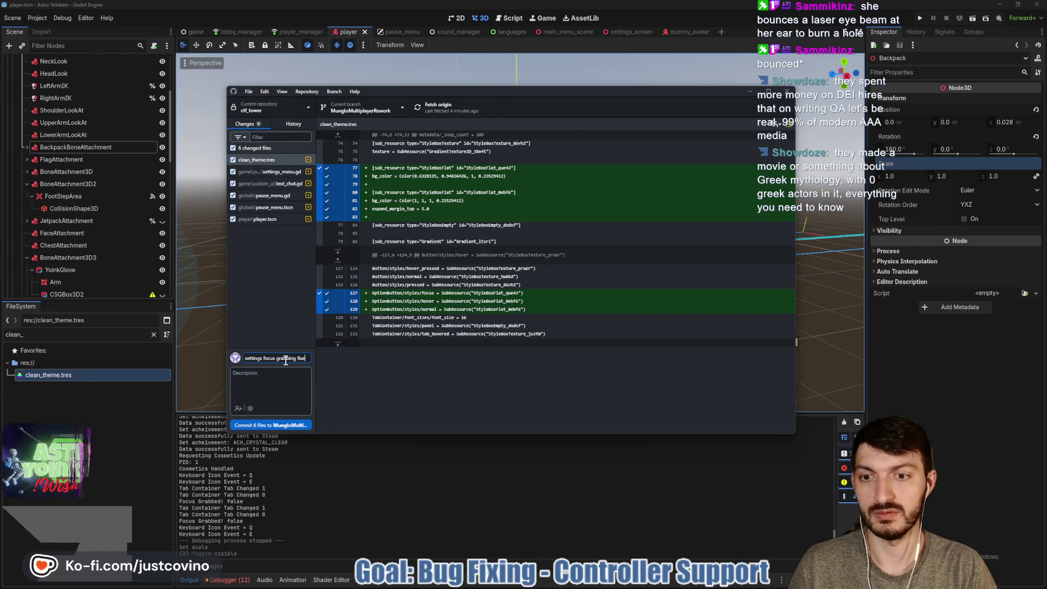
click(289, 424)
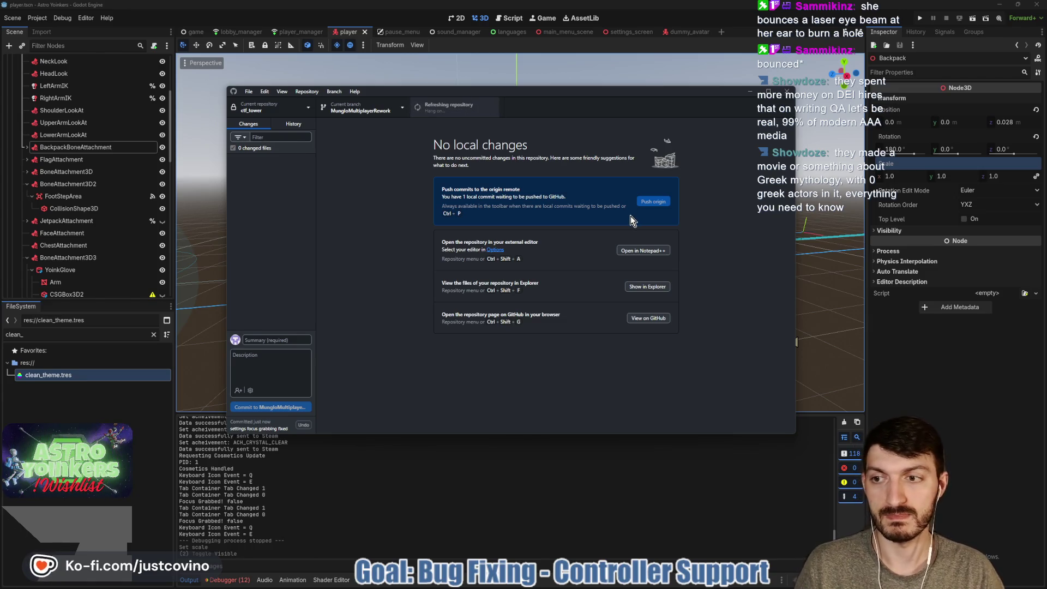
click(751, 93)
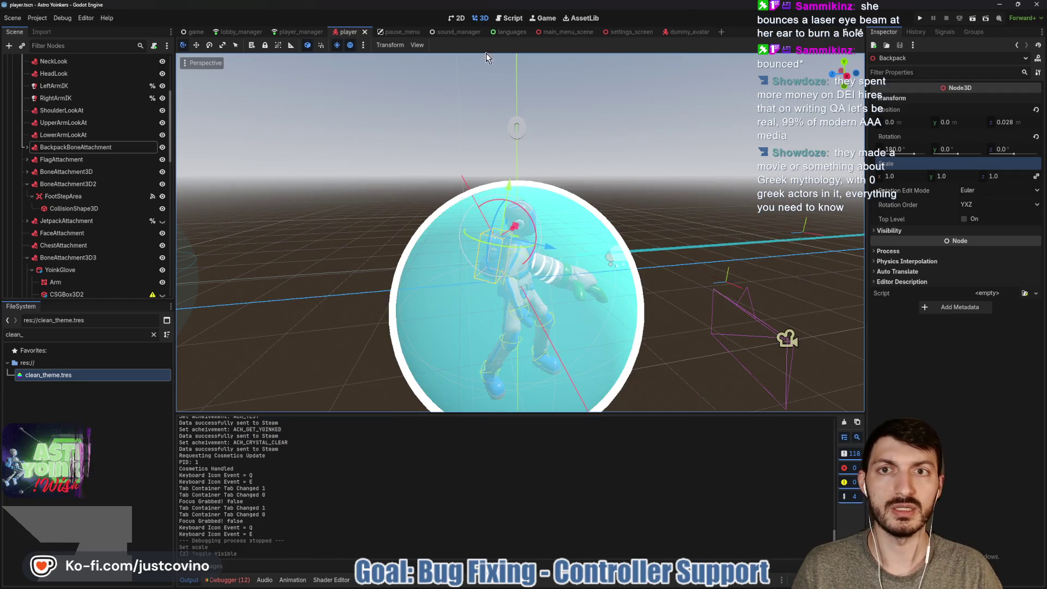
Step: In the pause_menu scene, collapse the Video and Languages tab bars and toggle Languages visibility
click(402, 32)
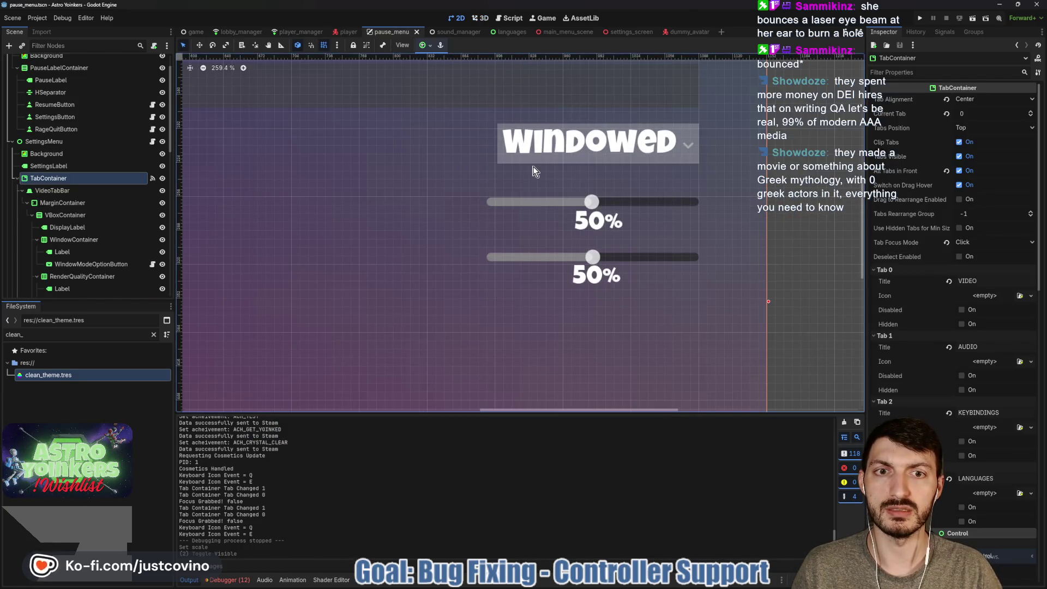
scroll(548, 214, down, 5)
scroll(406, 205, up, 1)
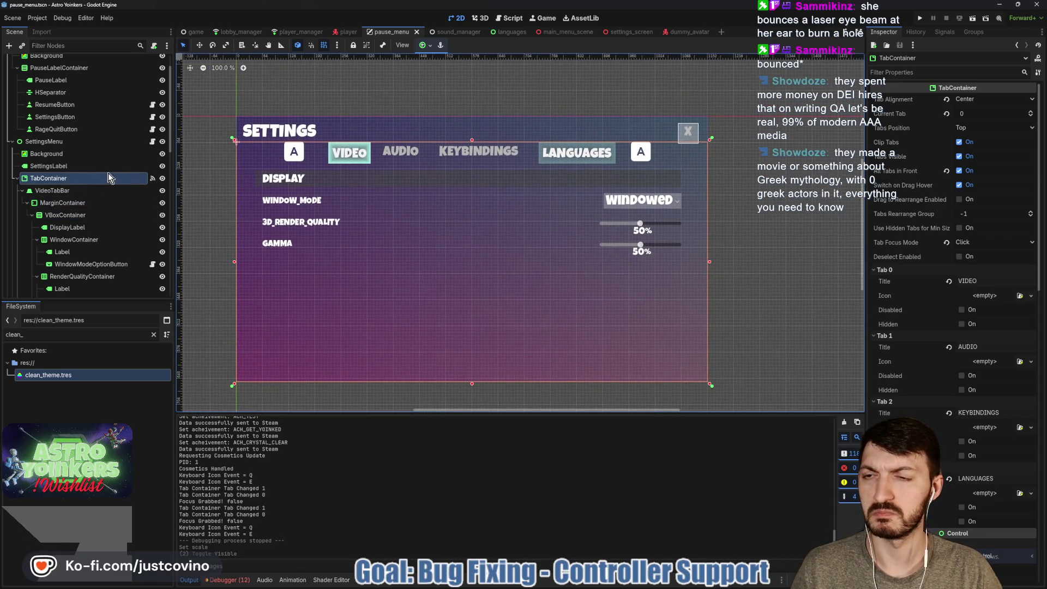
click(21, 190)
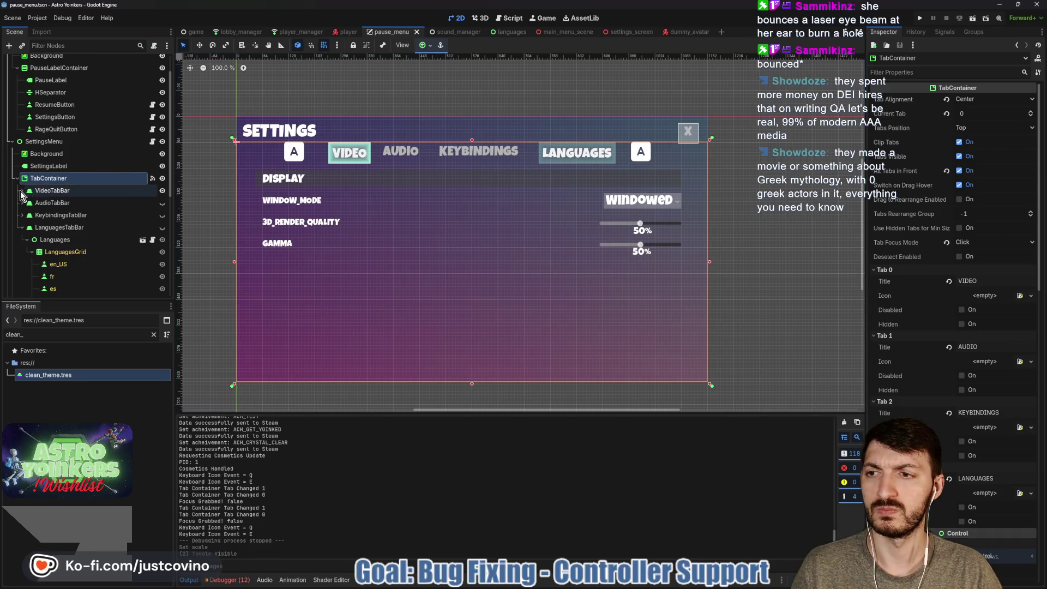
click(22, 227)
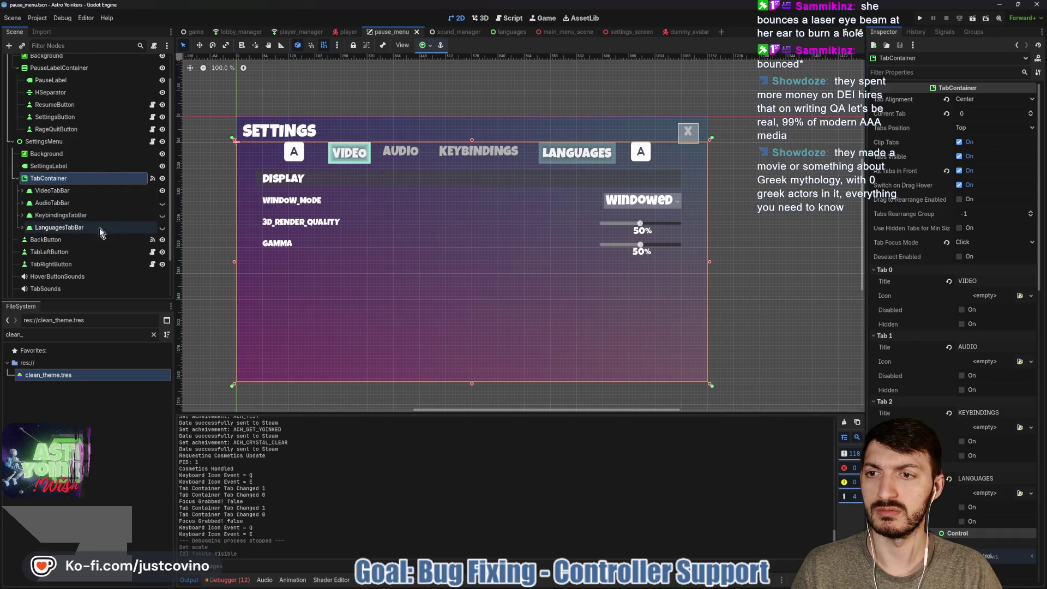
click(162, 229)
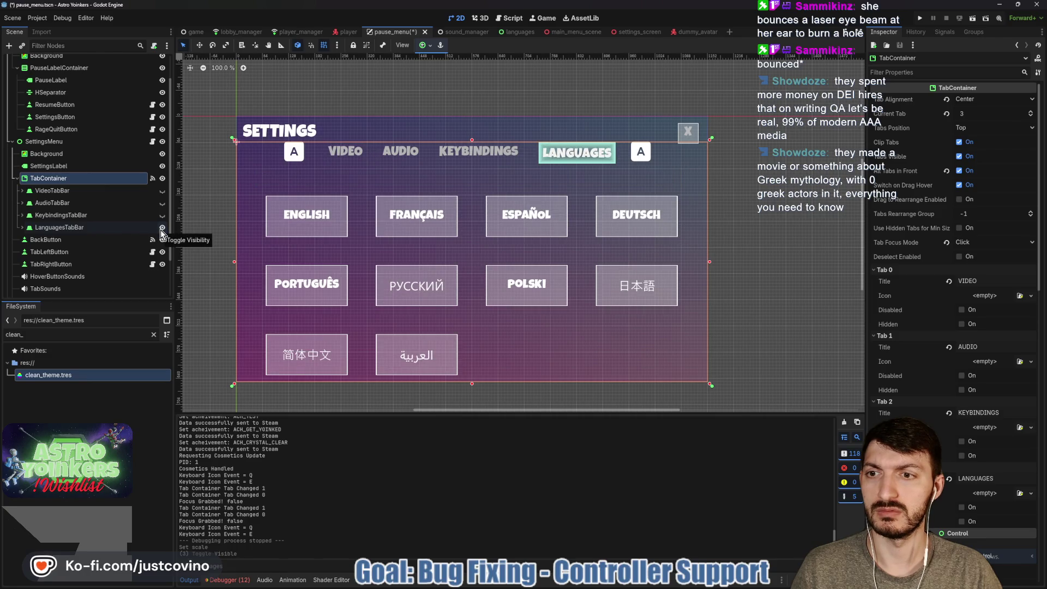
click(161, 229)
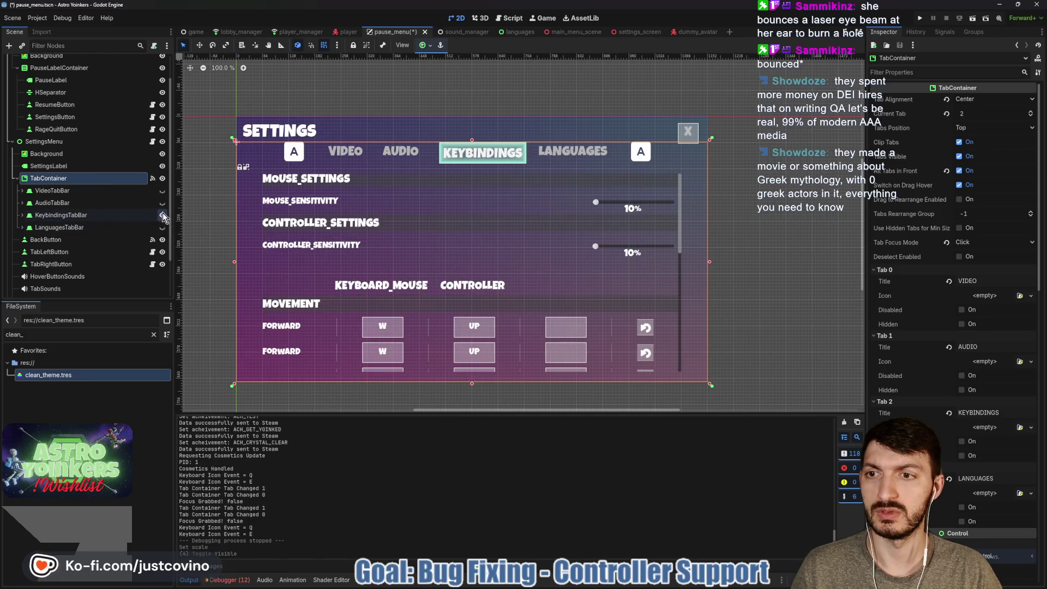
Step: Leave the settings panel on the Video tab, save pause_menu, and open clean_theme.tres
click(162, 215)
click(162, 202)
click(162, 190)
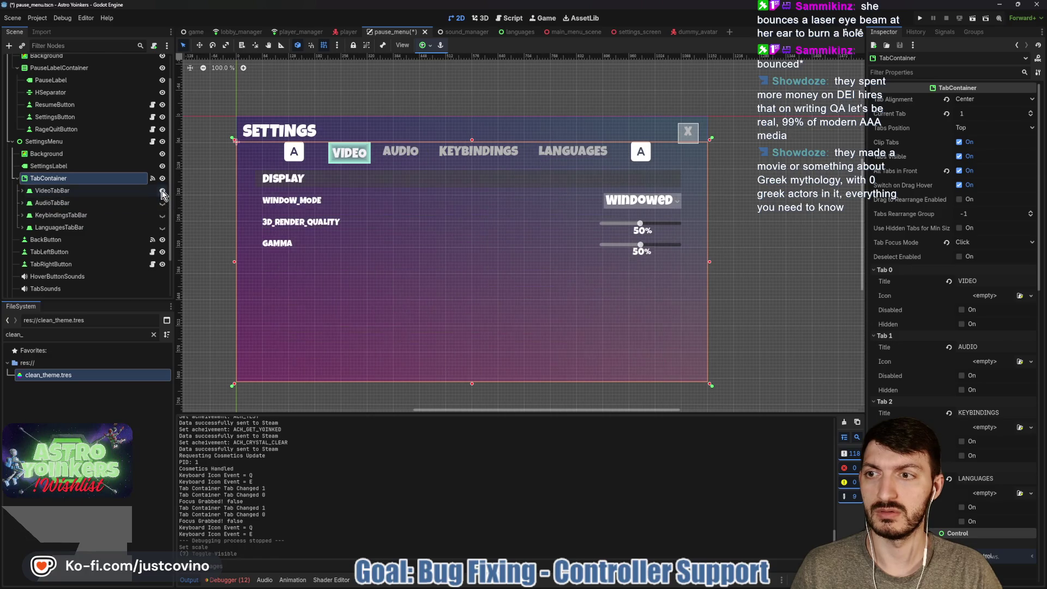
key(ctrl+s)
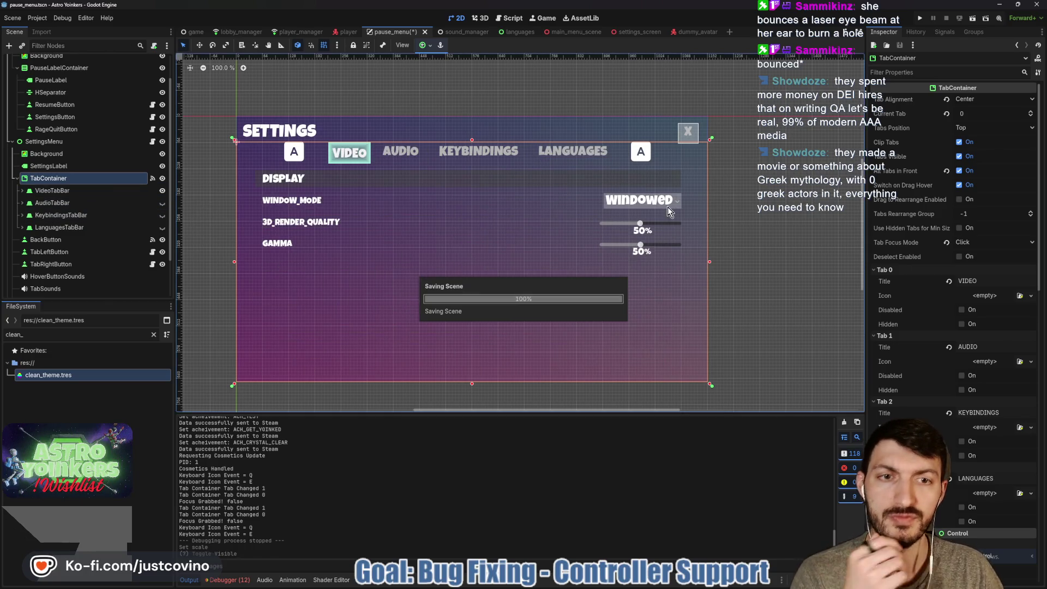
double_click(49, 374)
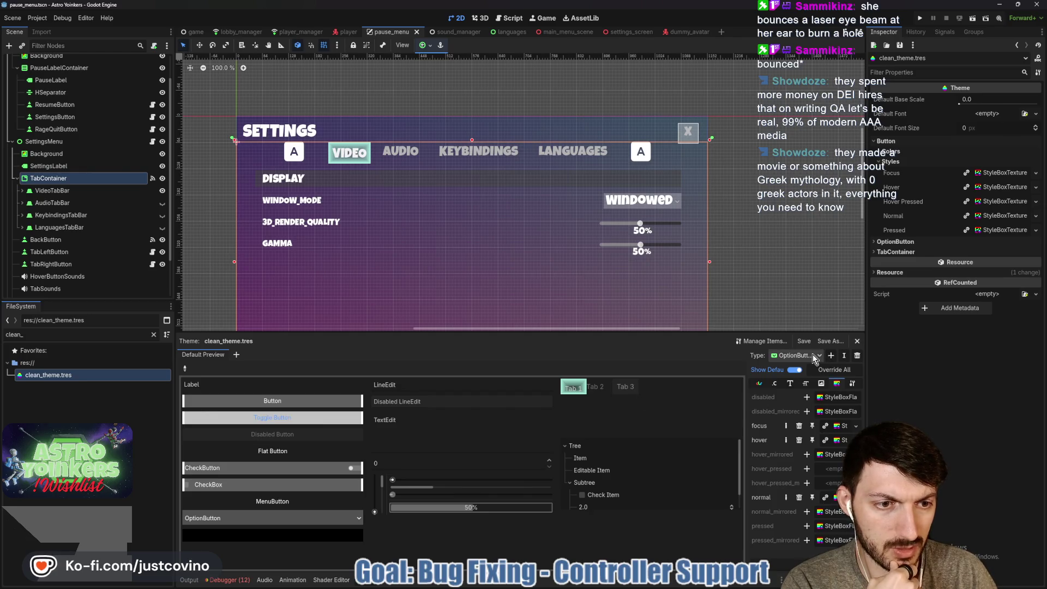
Step: Inspect the OptionButton focus StyleBoxFlat and select its Skew property
click(838, 426)
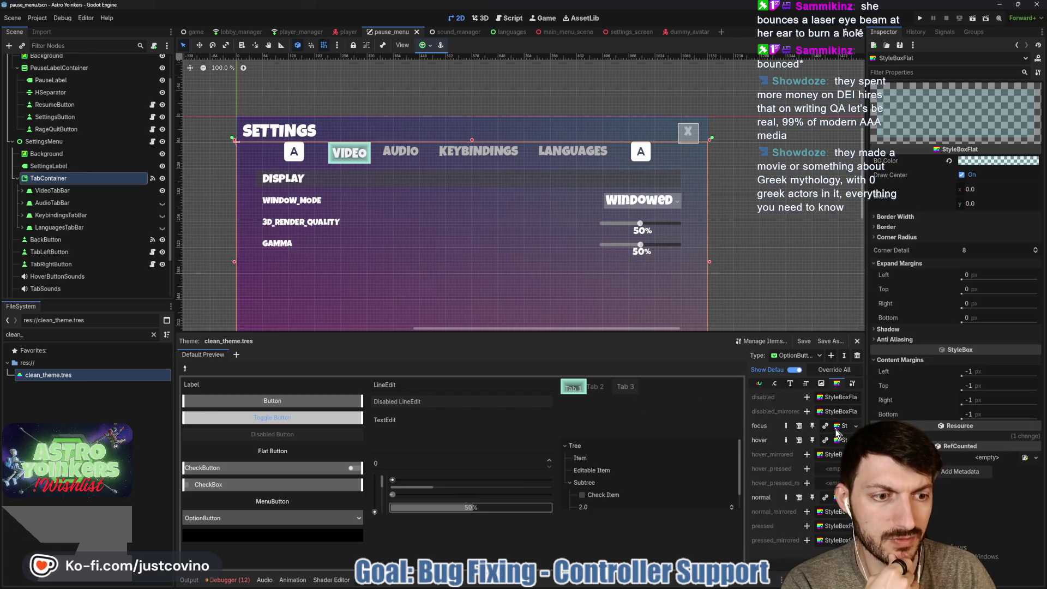
click(973, 205)
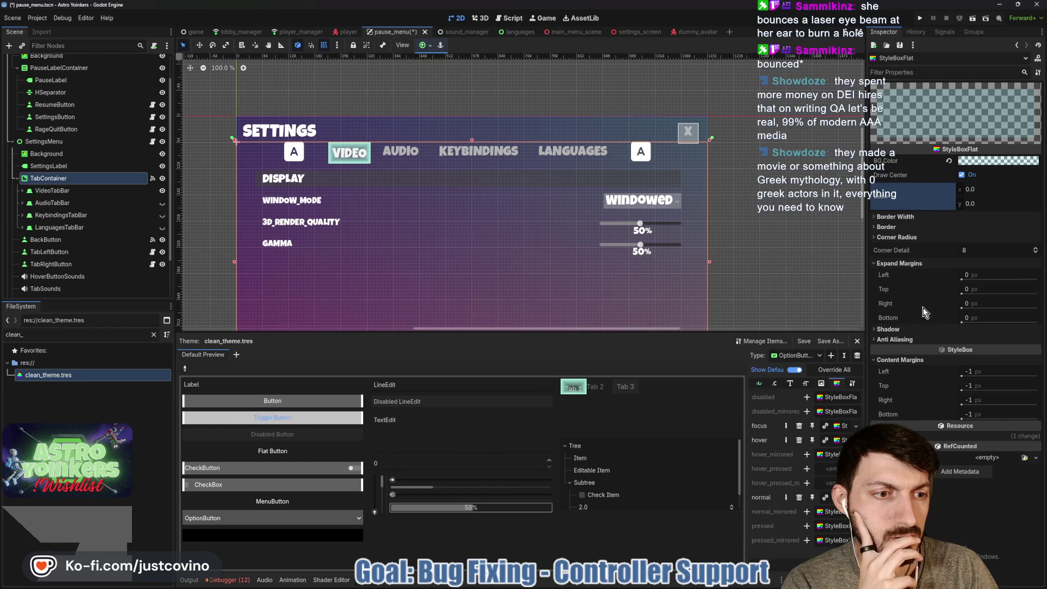
mouse_move(886, 322)
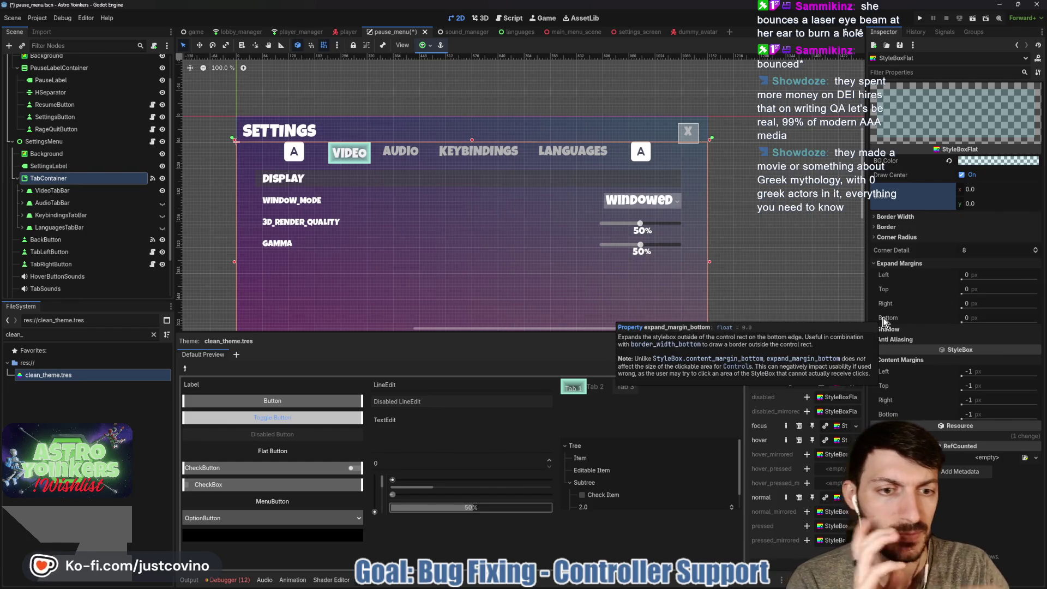
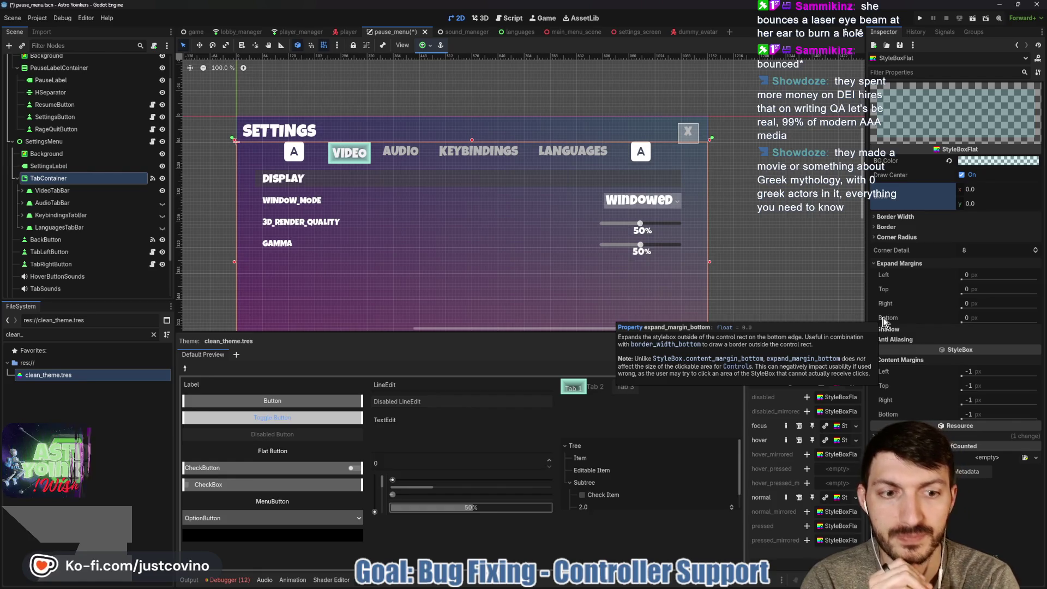
Step: Set the StyleBoxFlat's top expand margin to 20, save the scene, and run the game with F5
click(899, 360)
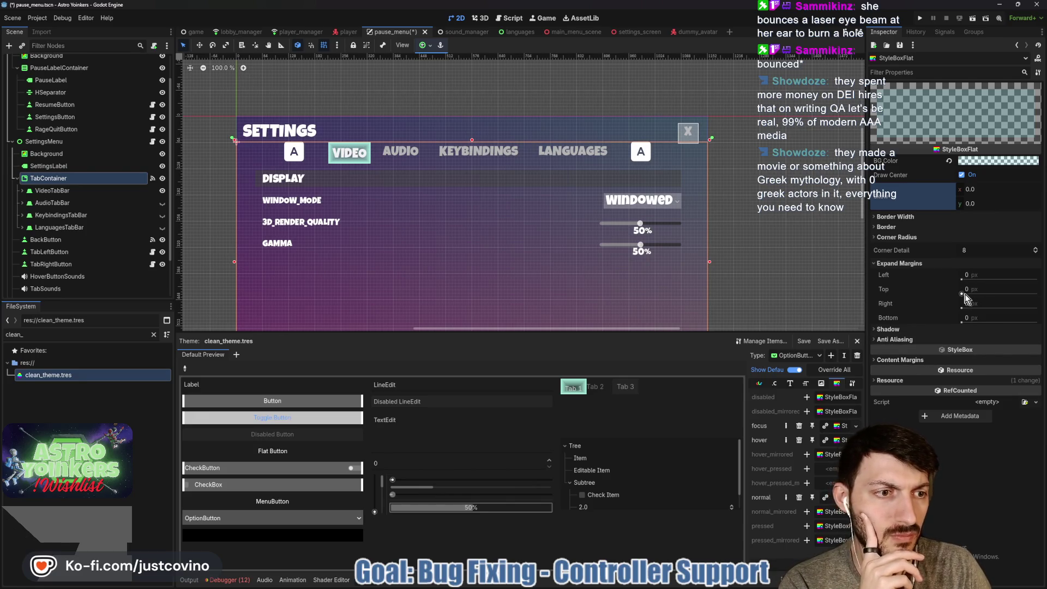
click(967, 289)
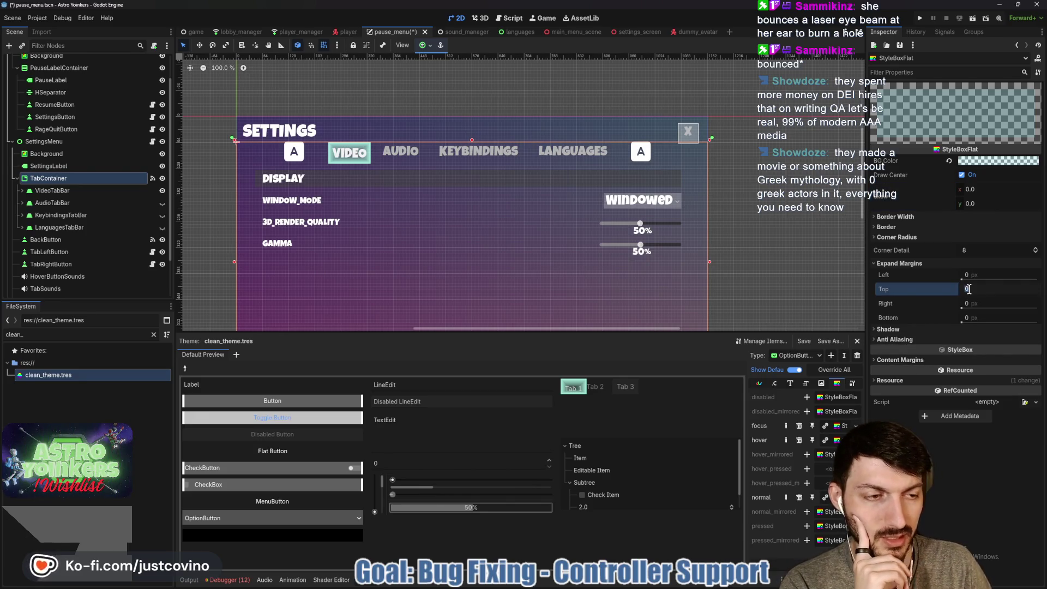
text(20)
key(ctrl+s)
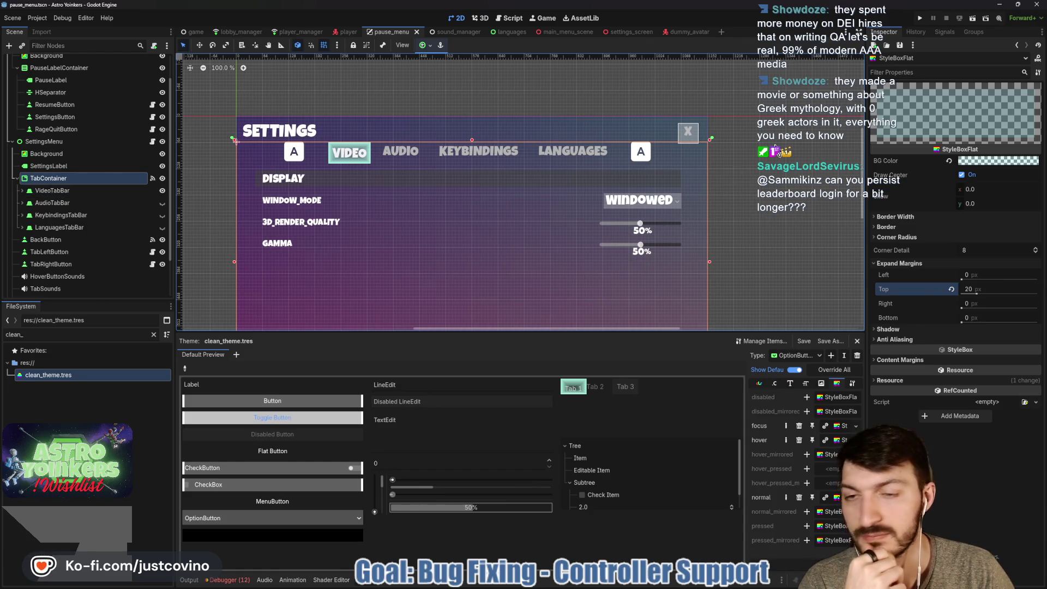
key(F5)
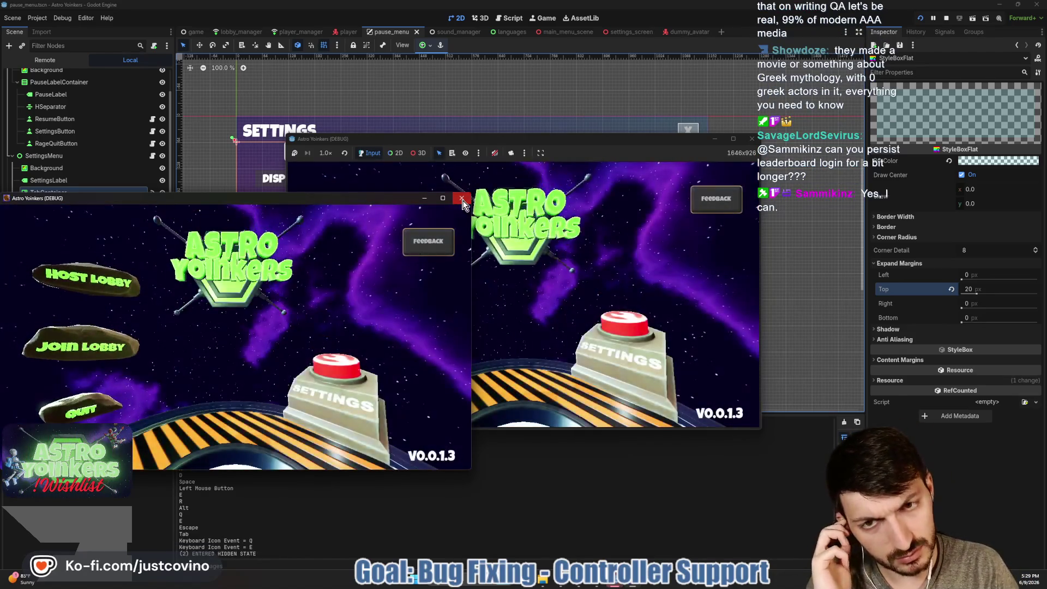
Step: Close the extra game window and host a new lobby with a chosen lobby type
click(461, 199)
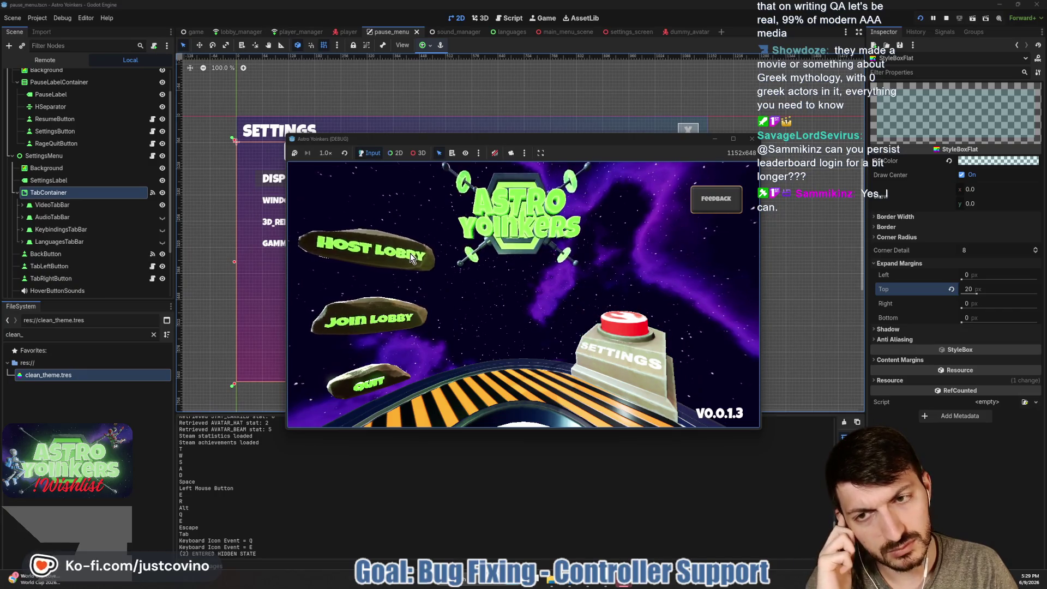
click(382, 250)
click(507, 255)
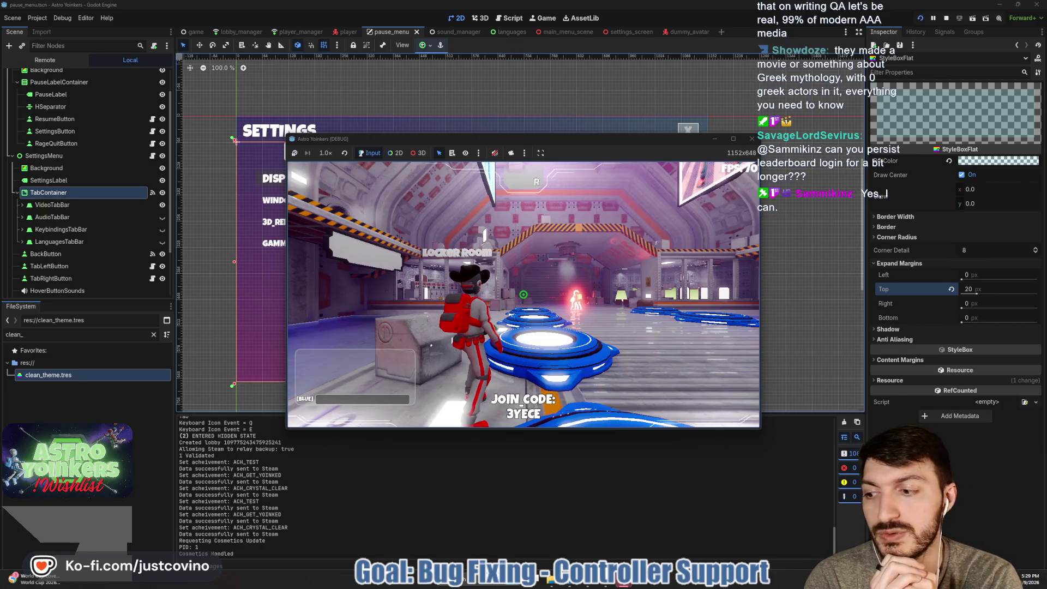
Step: Open Pause > Settings, cycle the Video, Audio and Keybindings tabs, then resume and walk around
key(Escape)
key(Down)
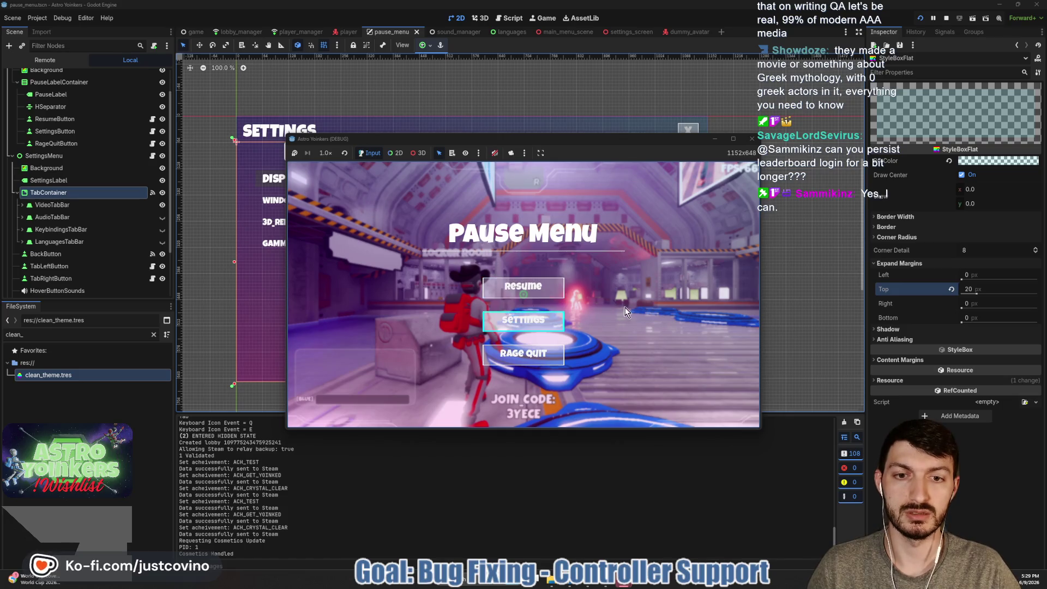
key(Return)
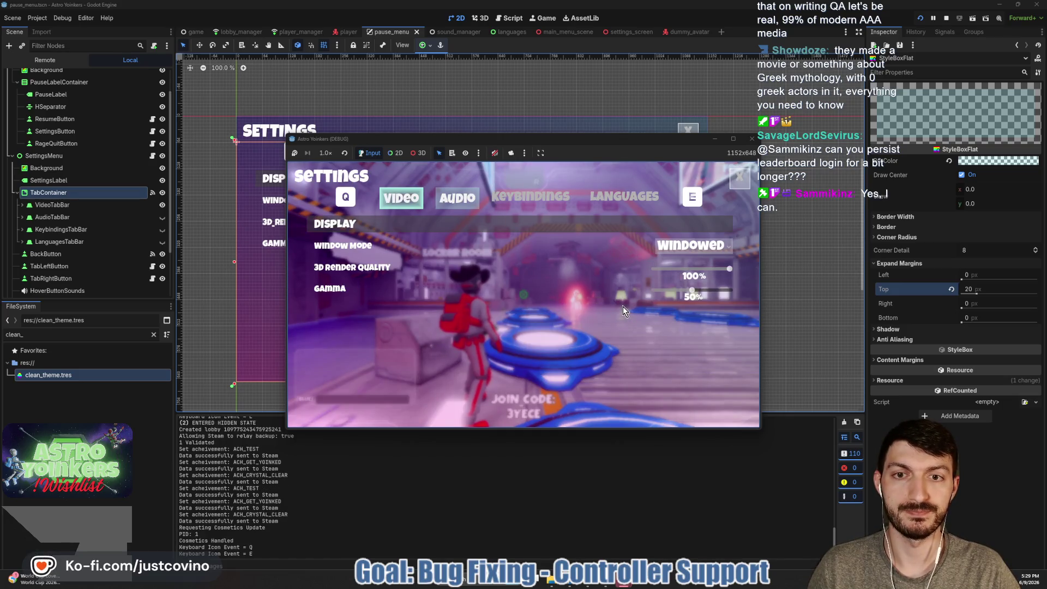
click(461, 194)
key(q)
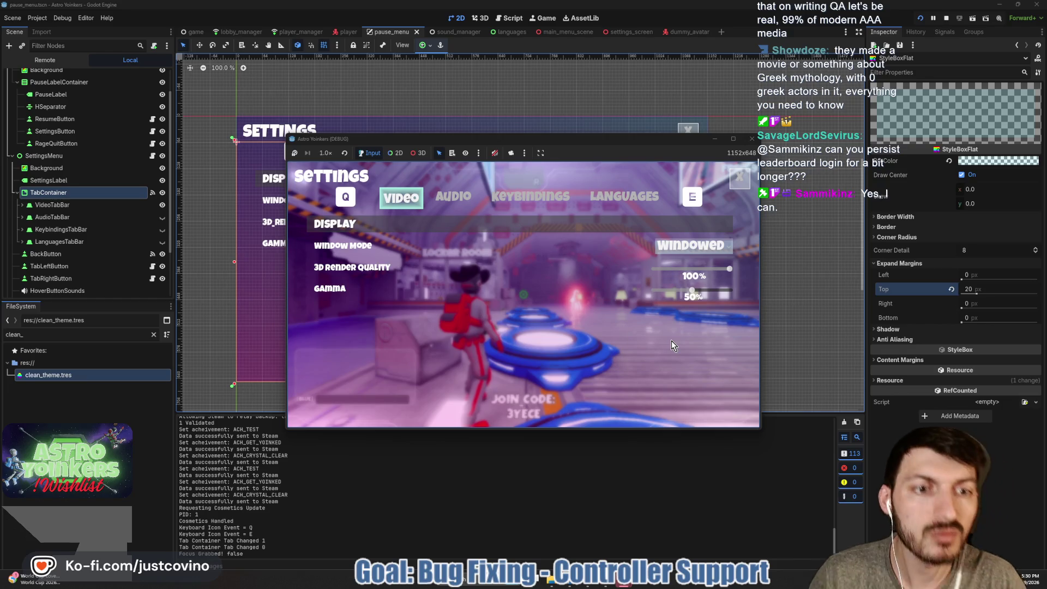
key(e)
key(e)
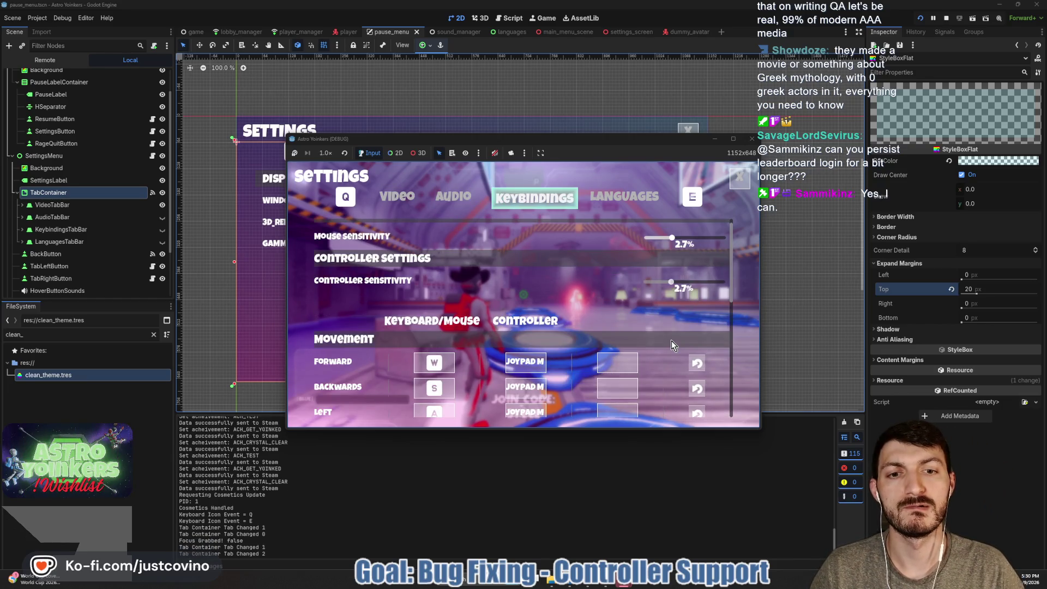
key(q)
key(q)
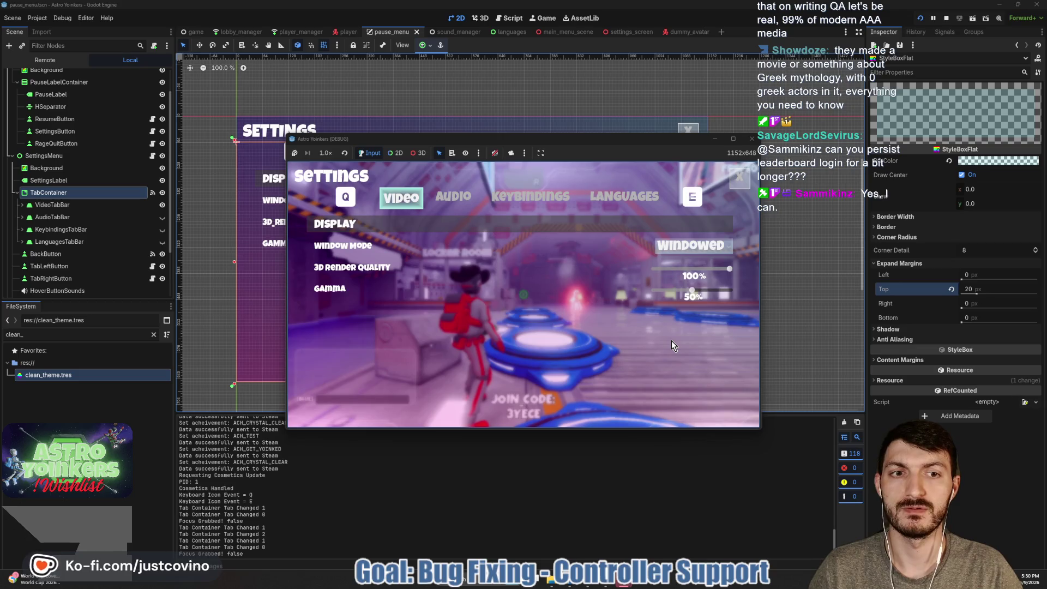
key(Escape)
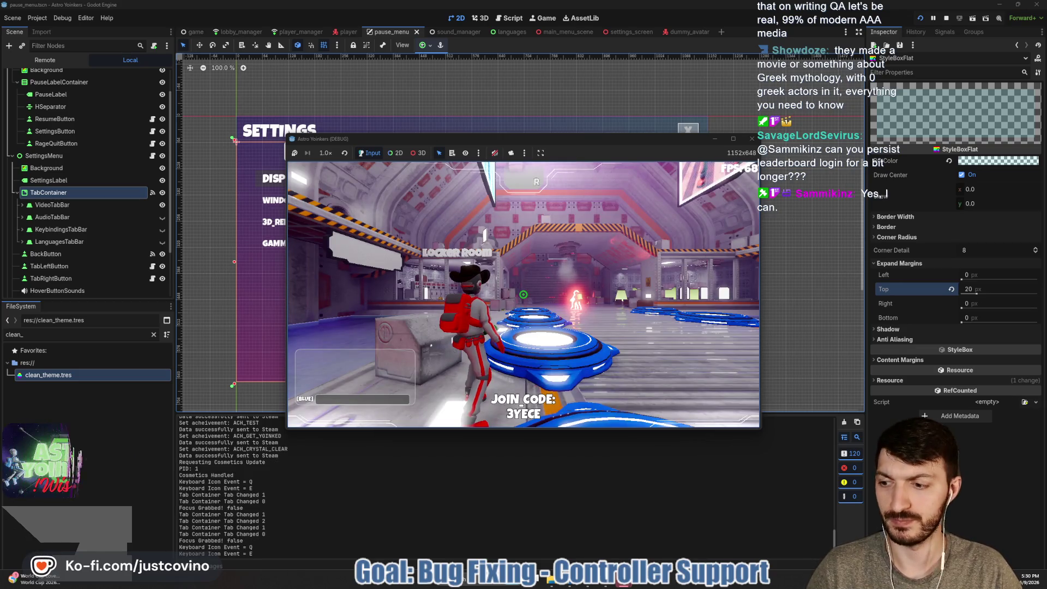
key(Escape)
key(w)
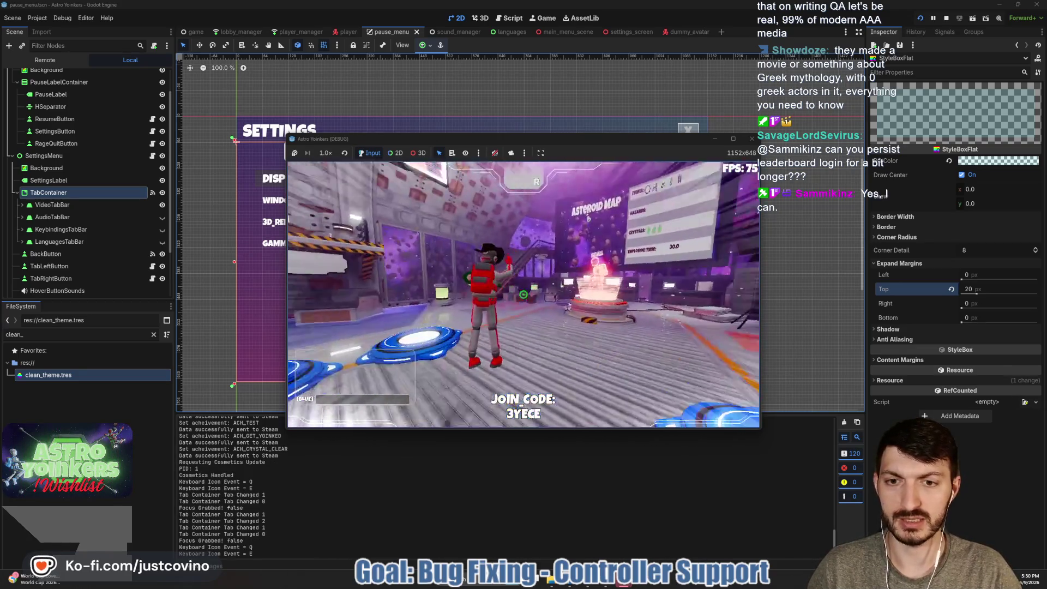
Step: Stop the game, reset the top expand margin to 0, and save the scene
key(F8)
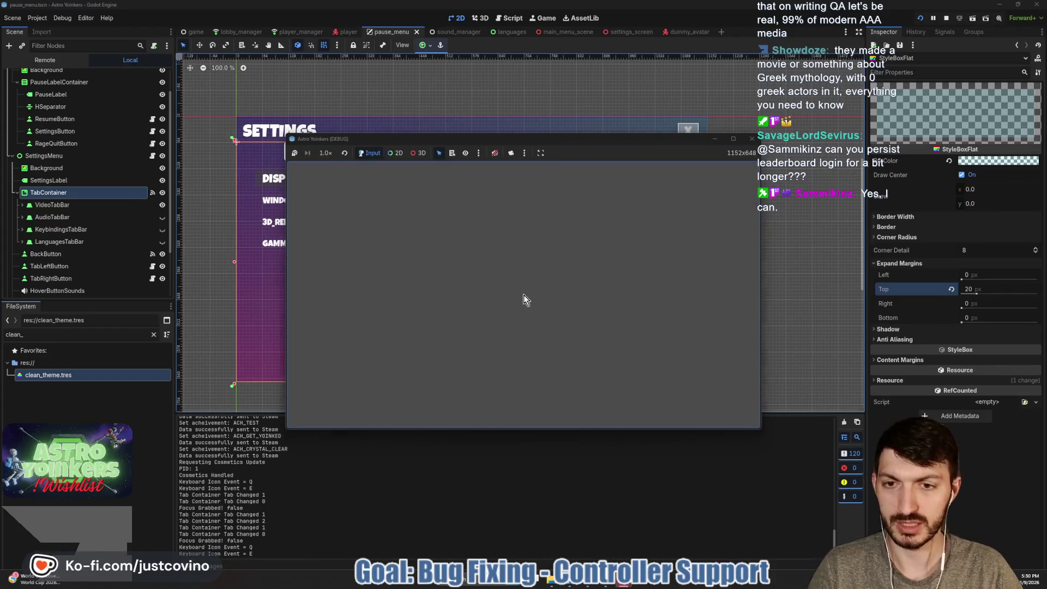
click(949, 289)
key(ctrl+s)
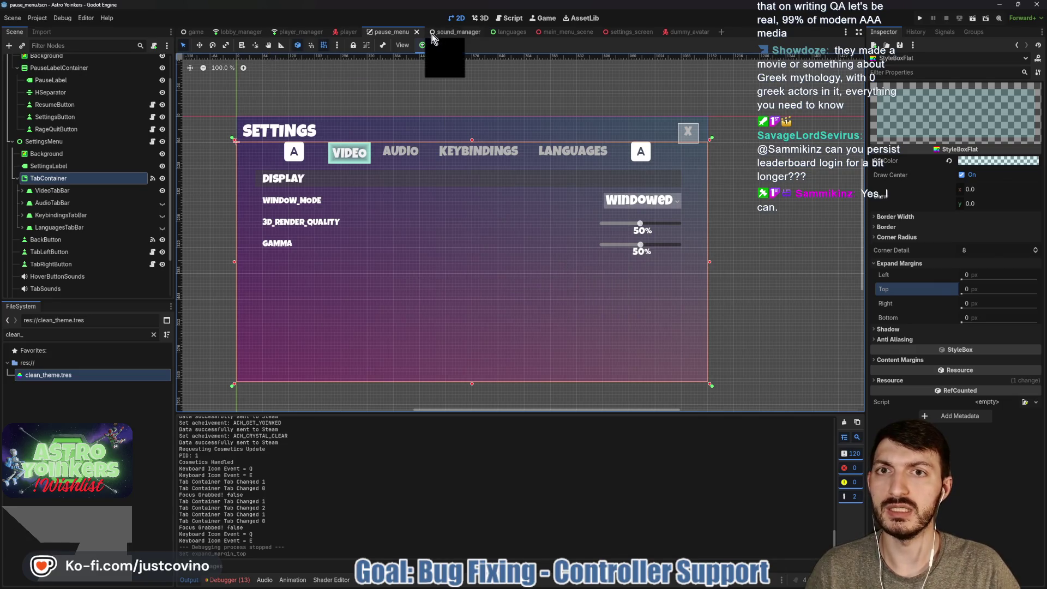
Step: Flip through the lobby_manager, main_menu_scene and game scene tabs, scrolling the scene tree
click(249, 36)
click(562, 36)
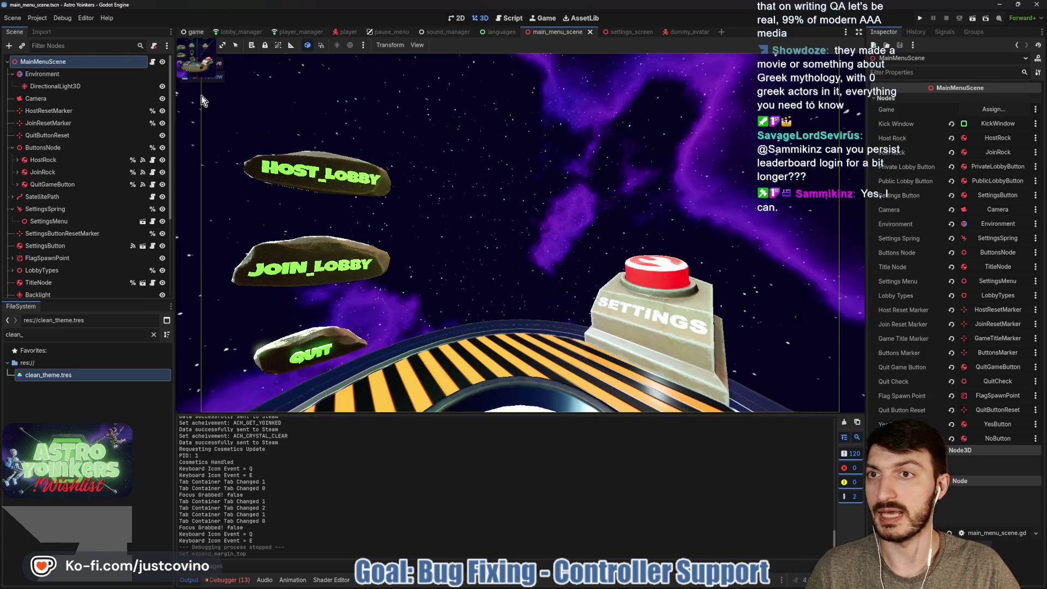
click(194, 32)
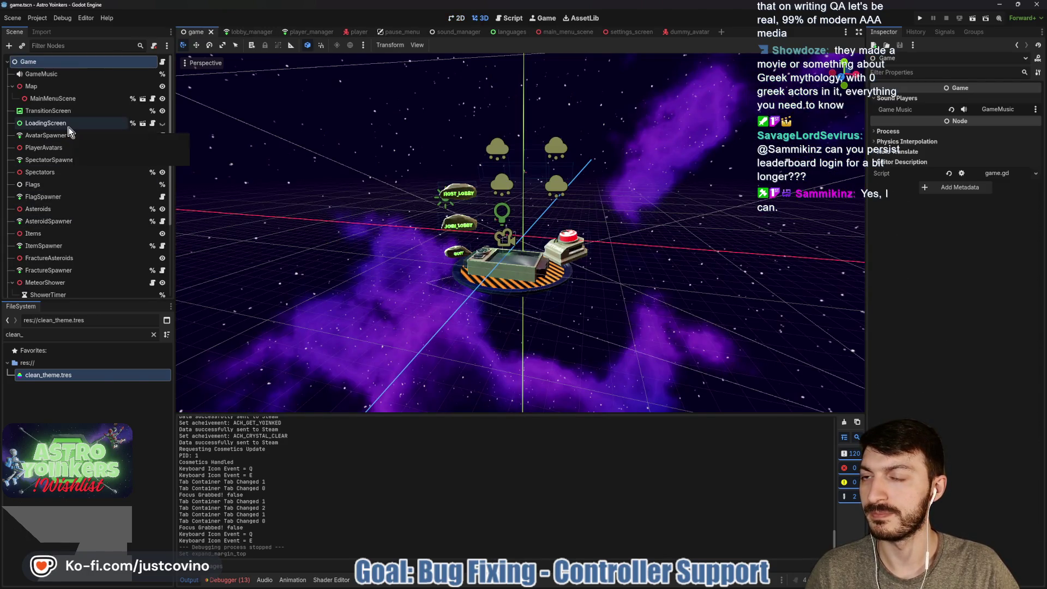
scroll(70, 131, down, 5)
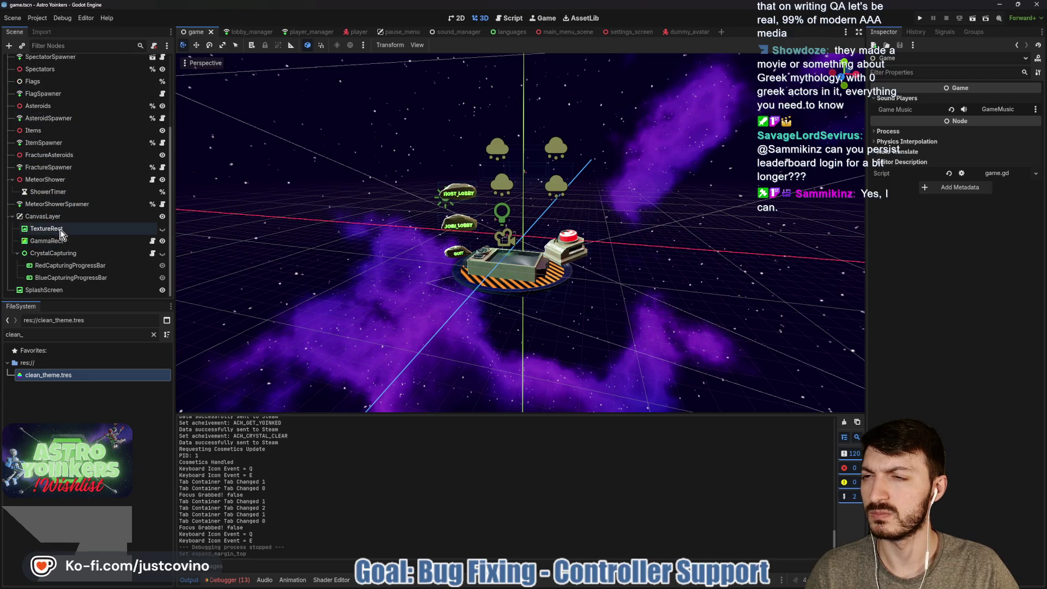
scroll(70, 234, up, 5)
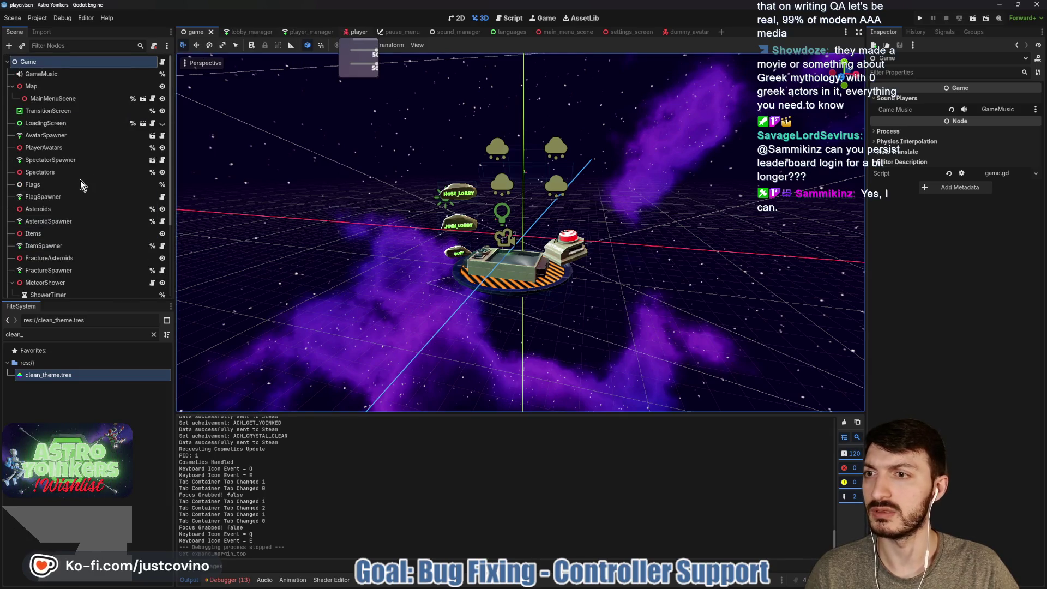
scroll(100, 215, down, 5)
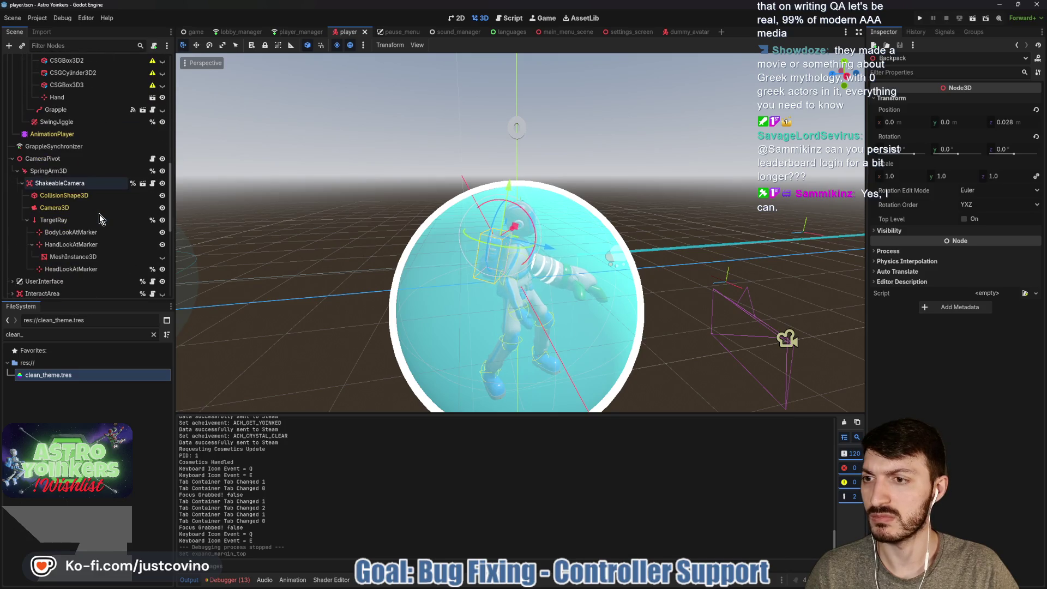
scroll(99, 214, down, 5)
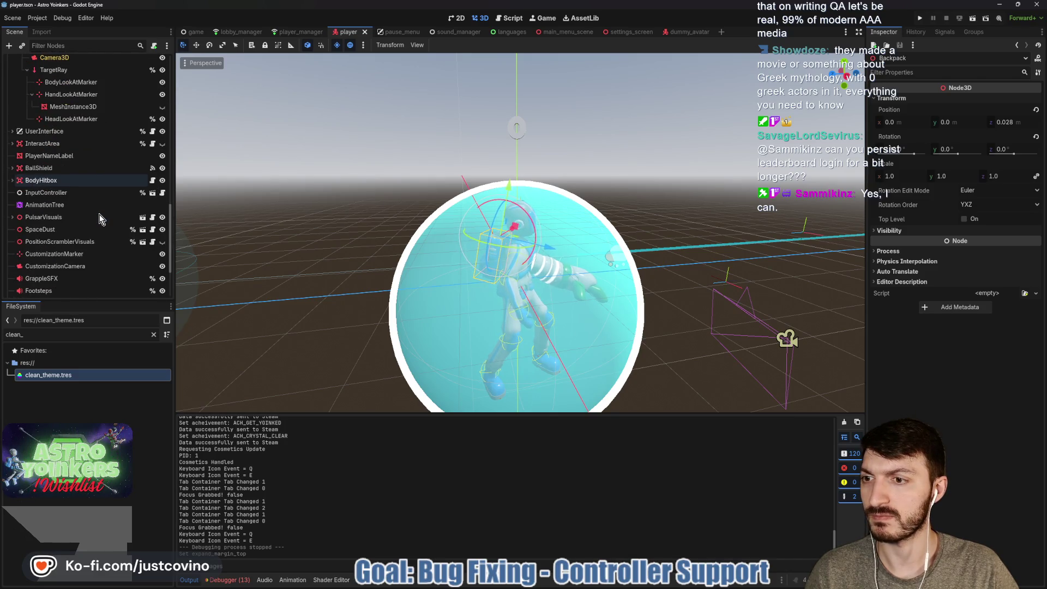
scroll(87, 229, up, 5)
scroll(87, 229, up, 10)
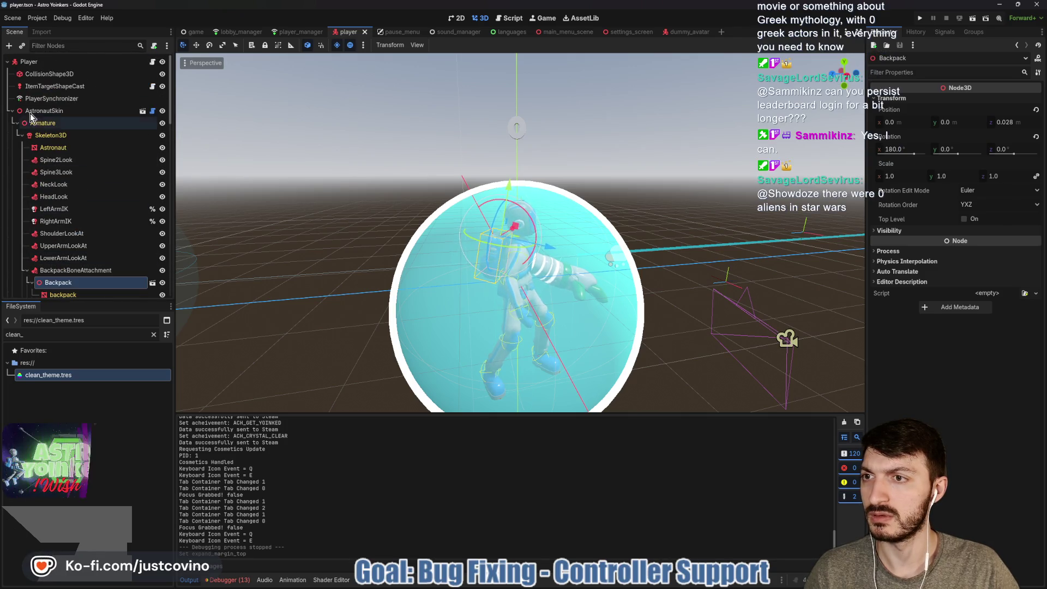
Step: Collapse AstronautSkin and CameraPivot, expand UserInterface, and select GameMessagesBox
click(12, 111)
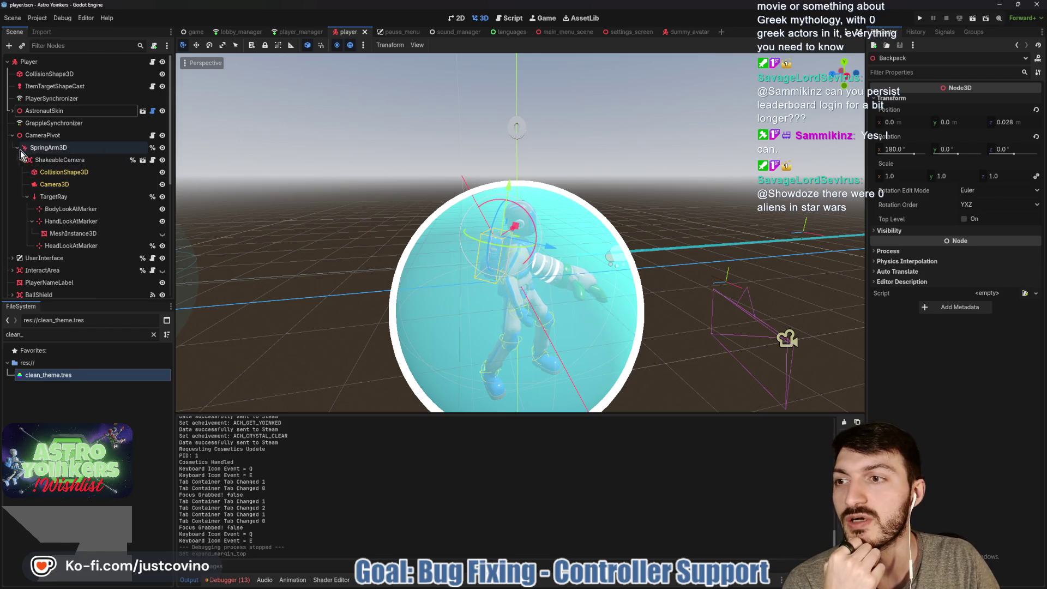
click(12, 135)
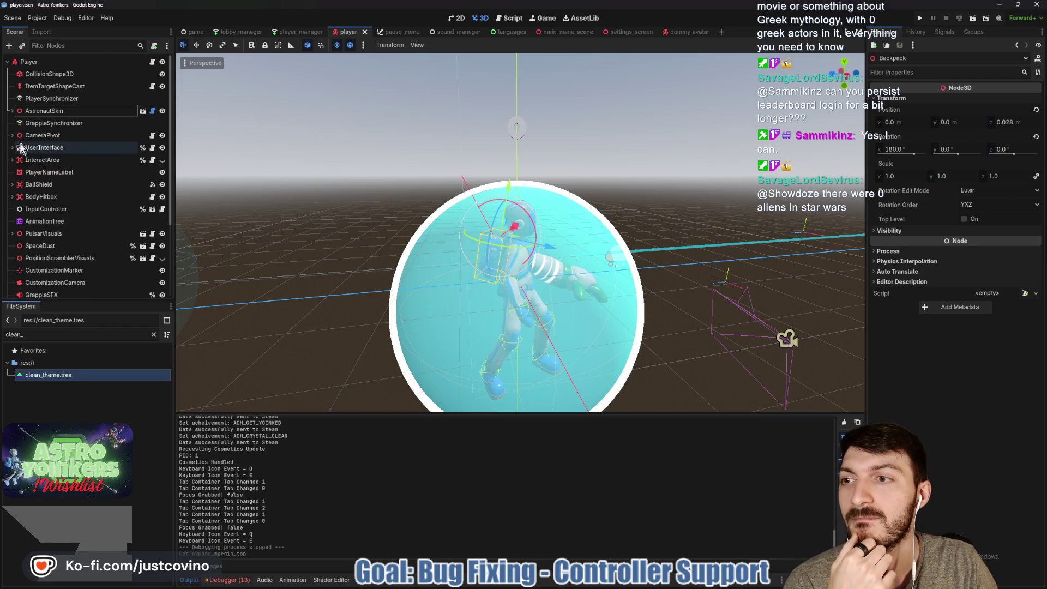
click(12, 147)
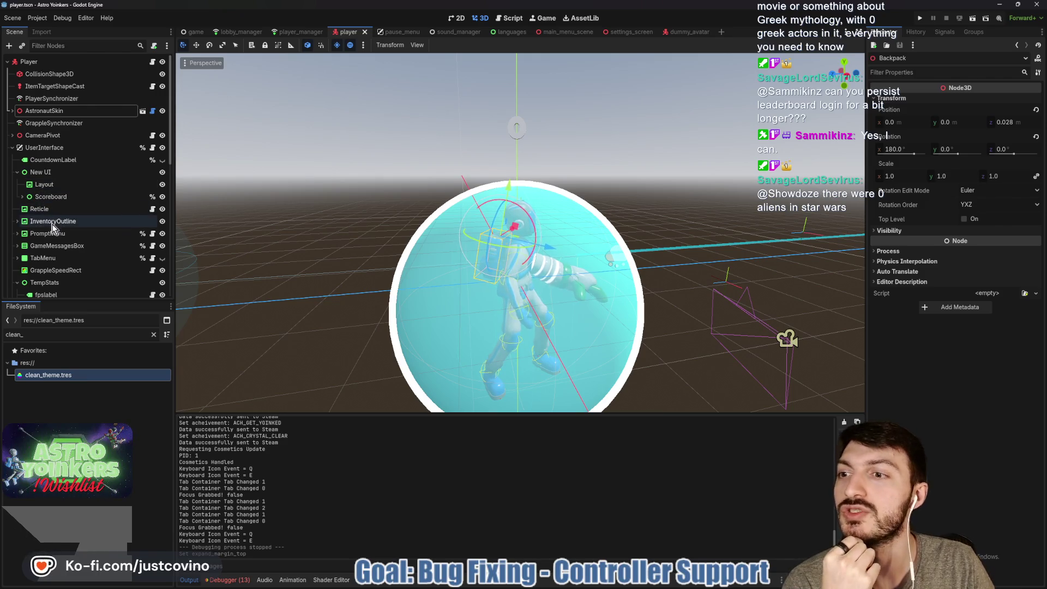
click(46, 247)
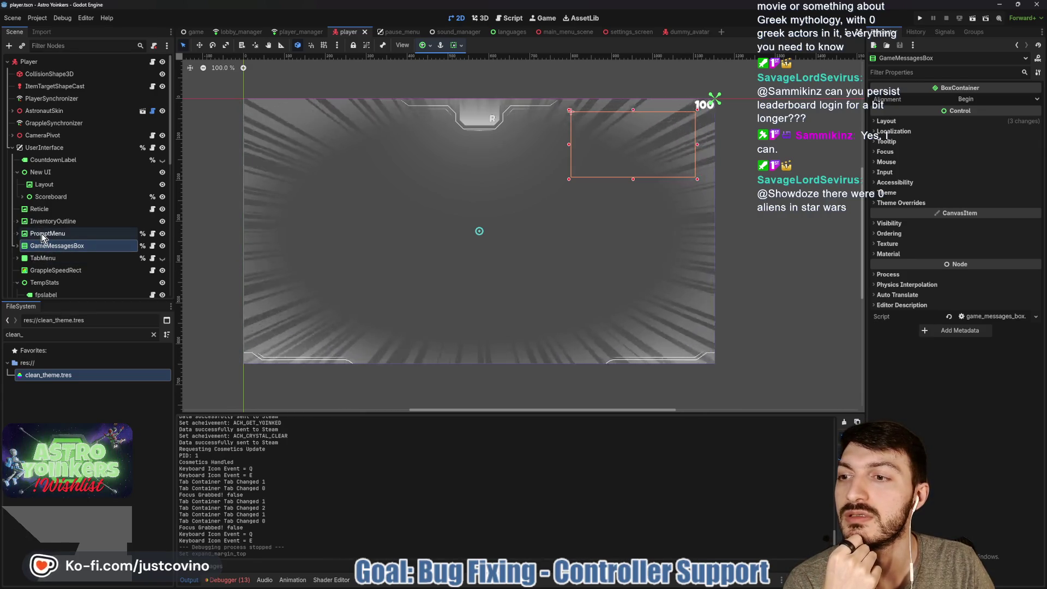
click(42, 233)
click(42, 220)
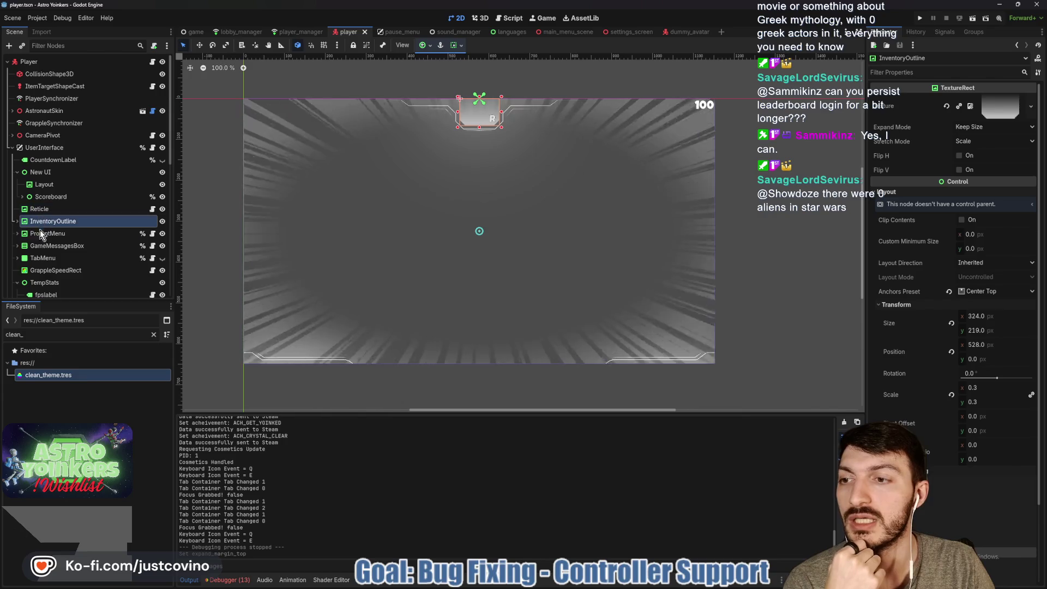
click(42, 259)
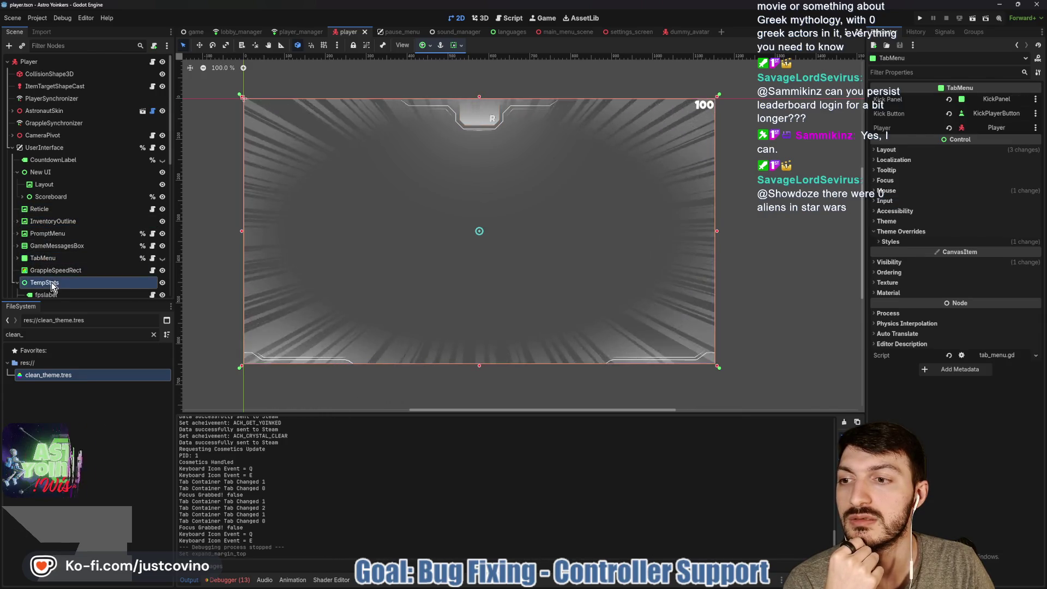
click(52, 282)
scroll(51, 272, down, 3)
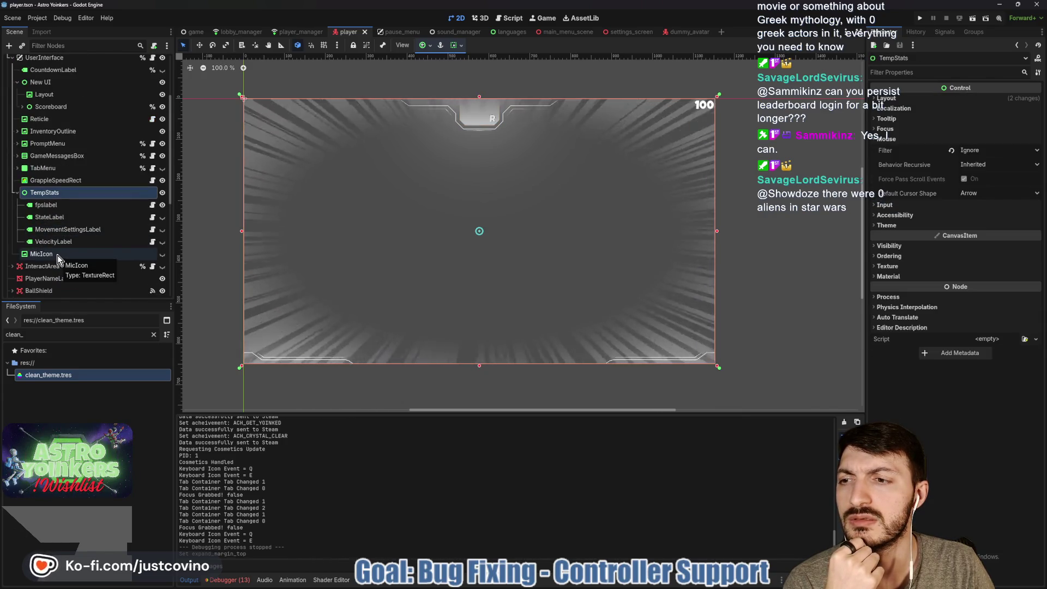
click(16, 193)
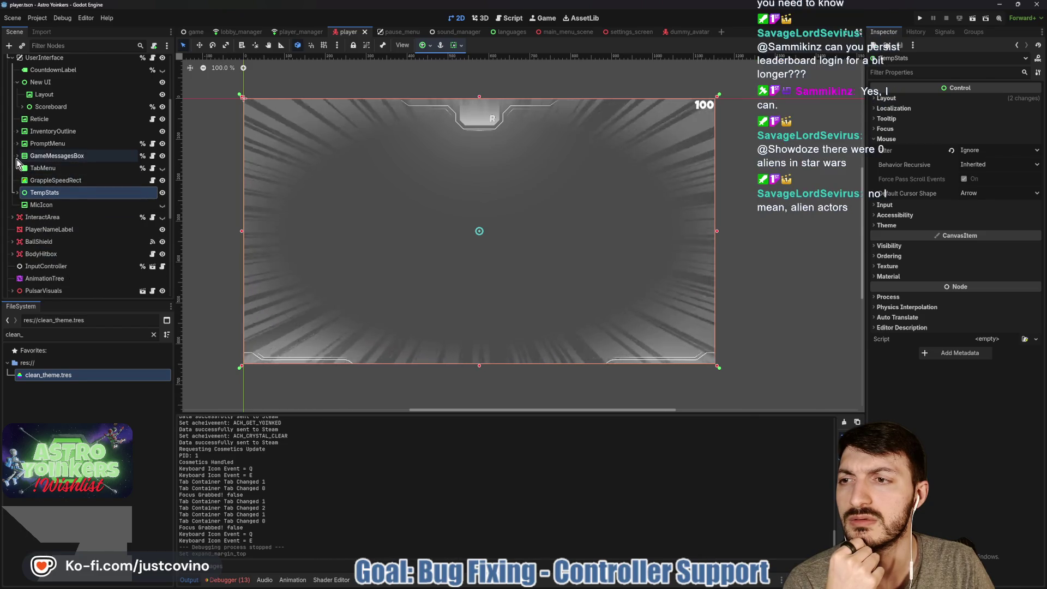
click(16, 157)
click(16, 157)
click(46, 143)
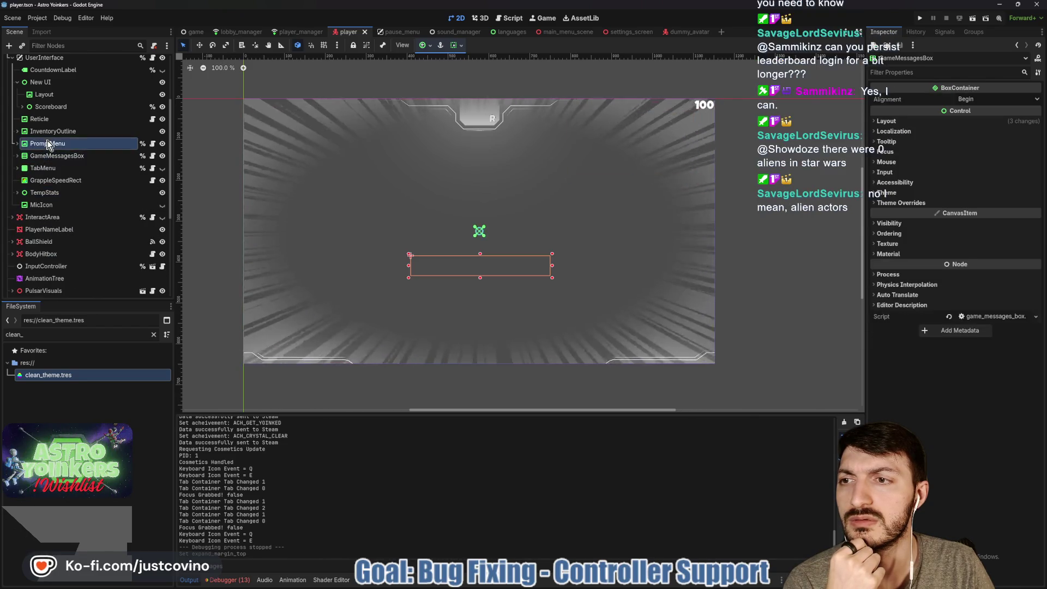
click(48, 131)
scroll(48, 133, up, 2)
click(48, 149)
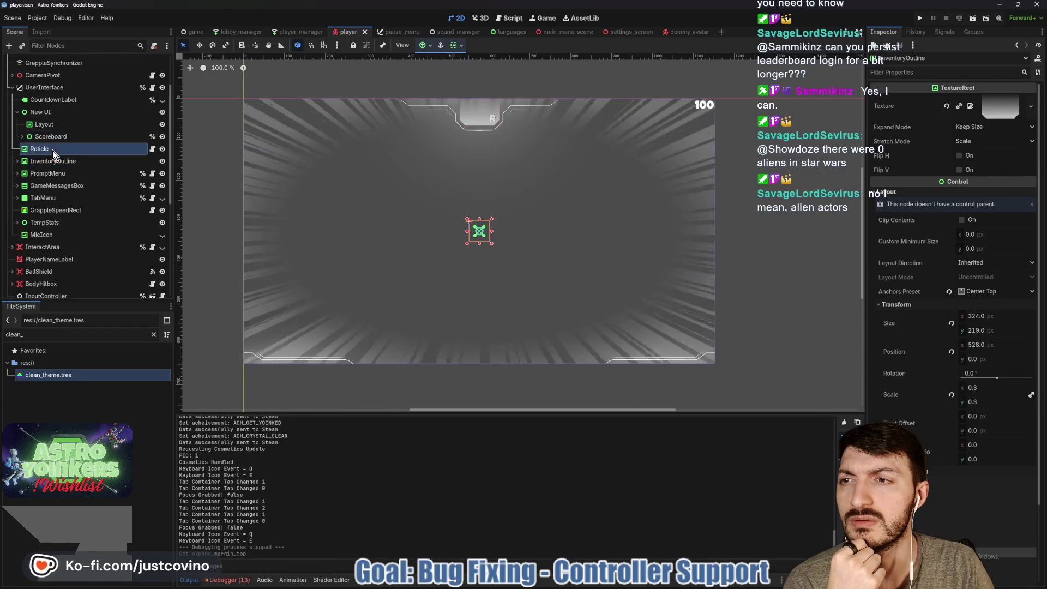
click(54, 136)
click(52, 125)
click(22, 137)
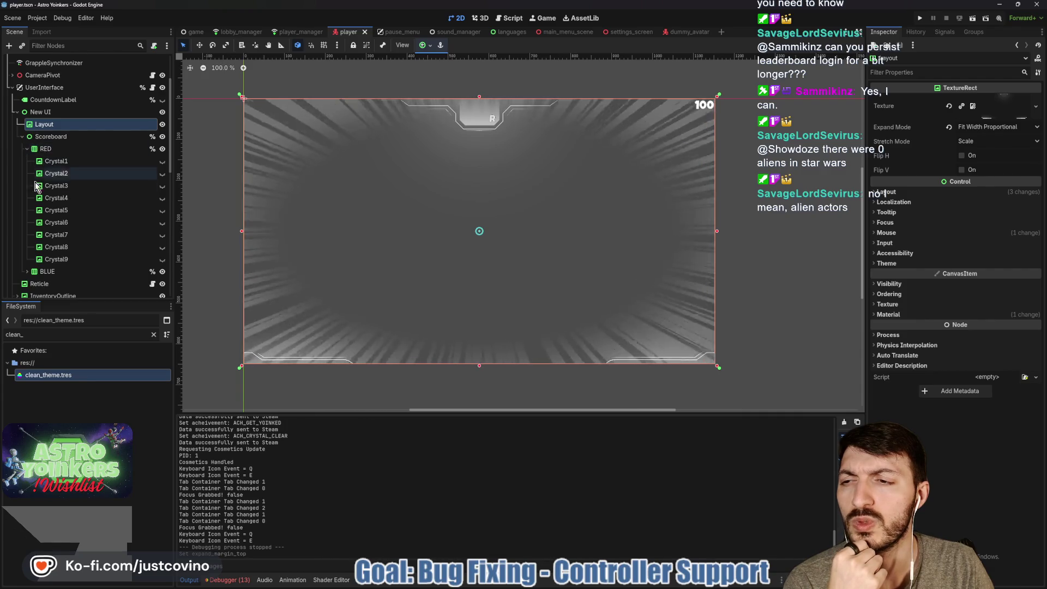
click(27, 147)
click(29, 137)
click(22, 136)
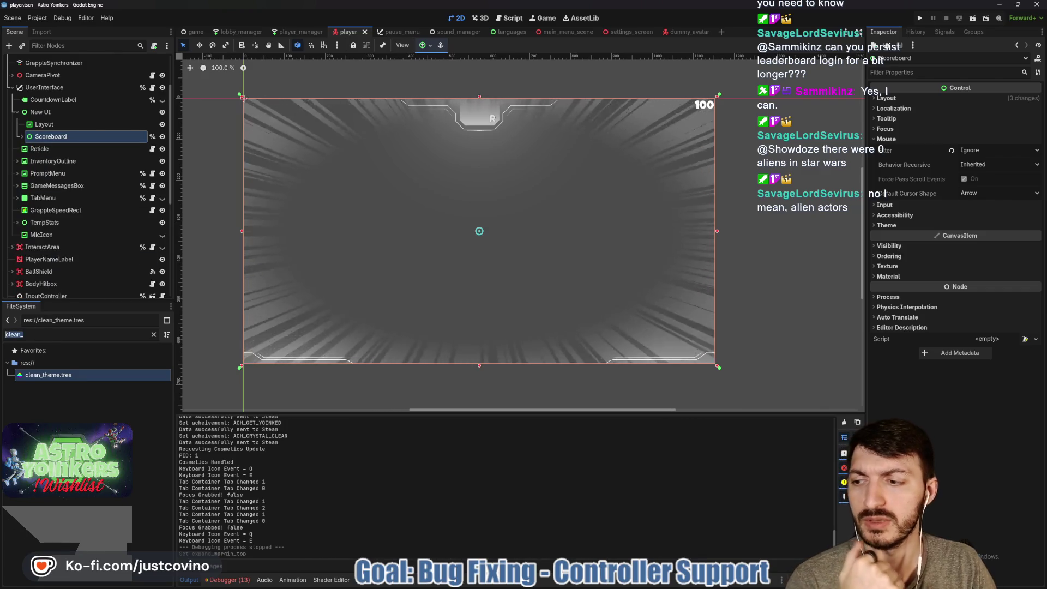
click(14, 334)
Step: Filter files for 'lobby', open lobby_scene.tscn, and browse its tree, collapsing ReadyUpAreas
text(lobby)
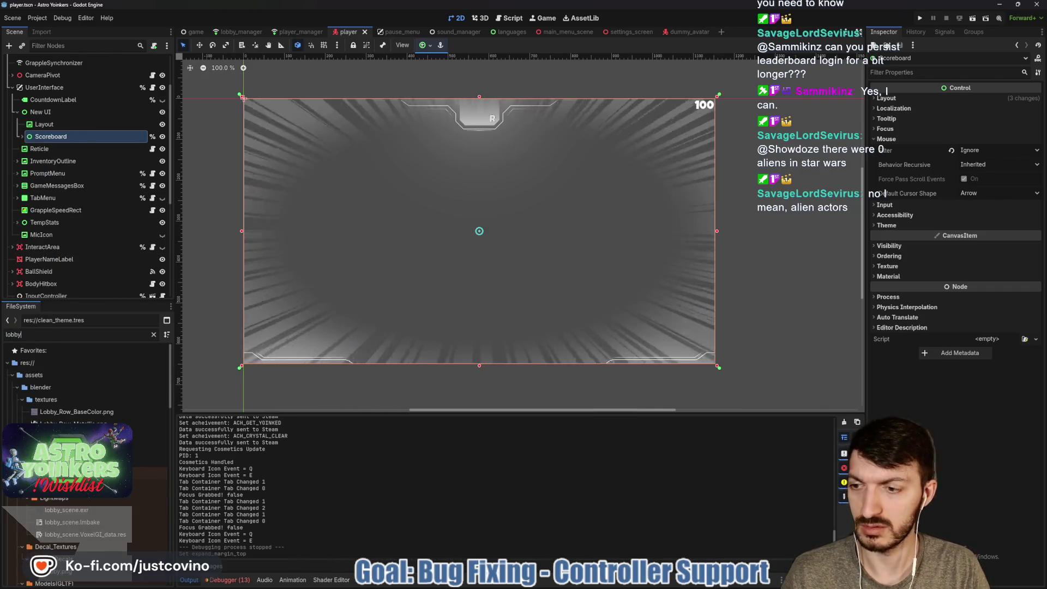
scroll(123, 386, down, 10)
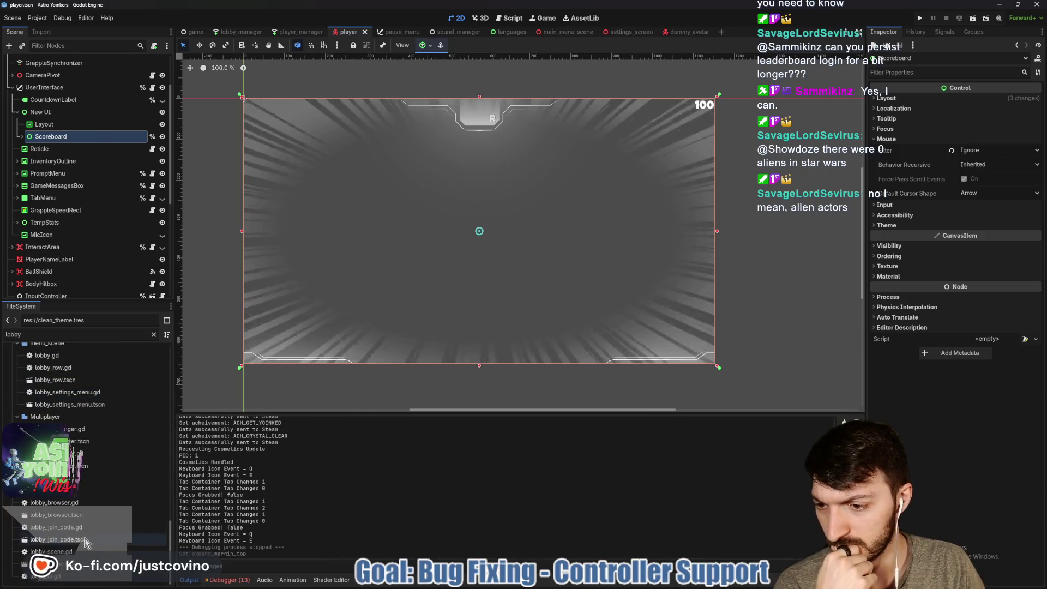
click(84, 565)
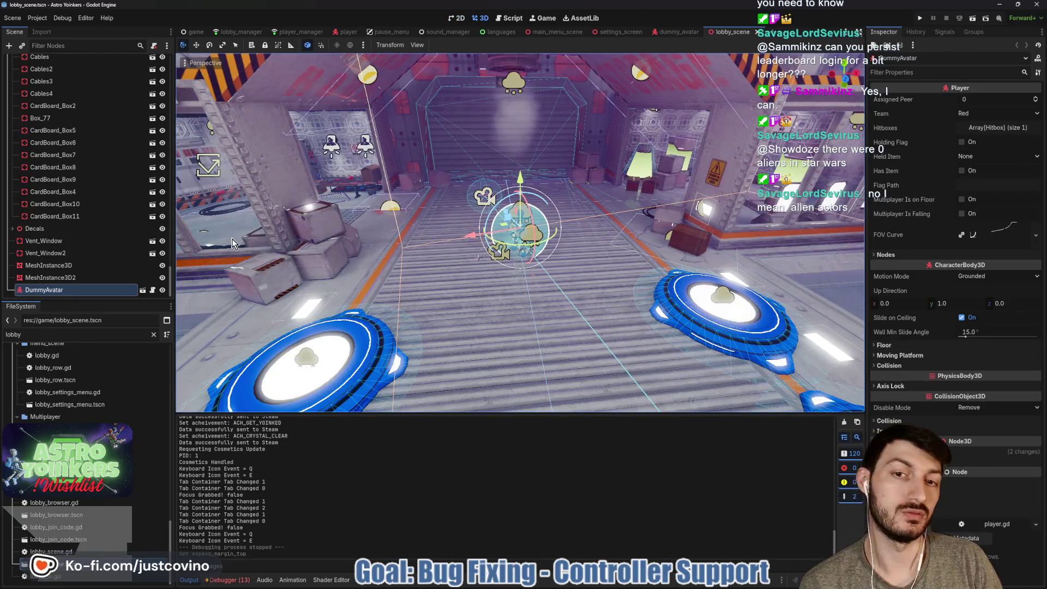
scroll(105, 227, up, 10)
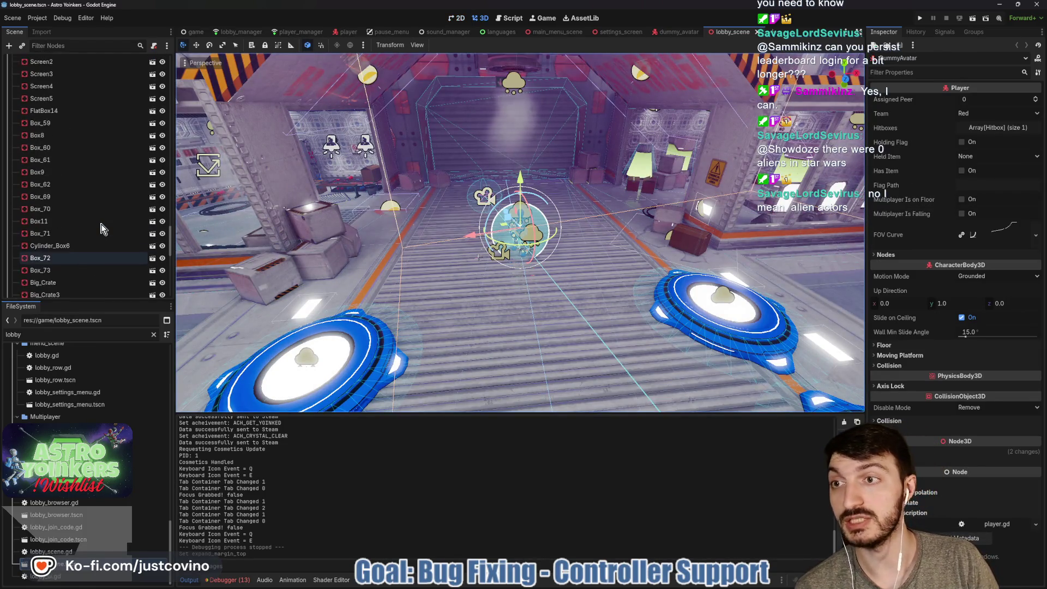
scroll(103, 229, up, 10)
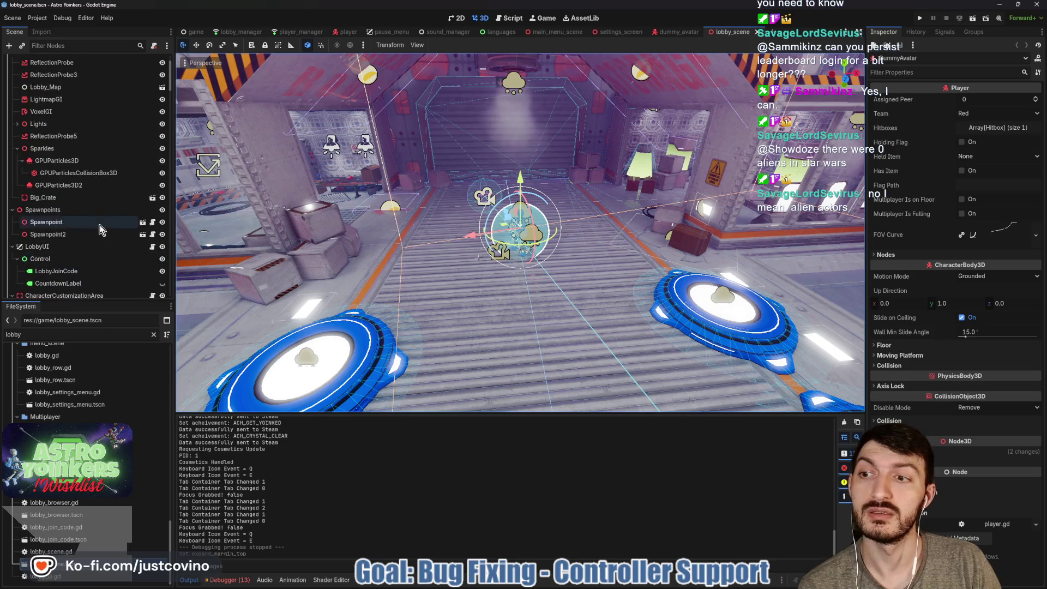
scroll(81, 256, down, 2)
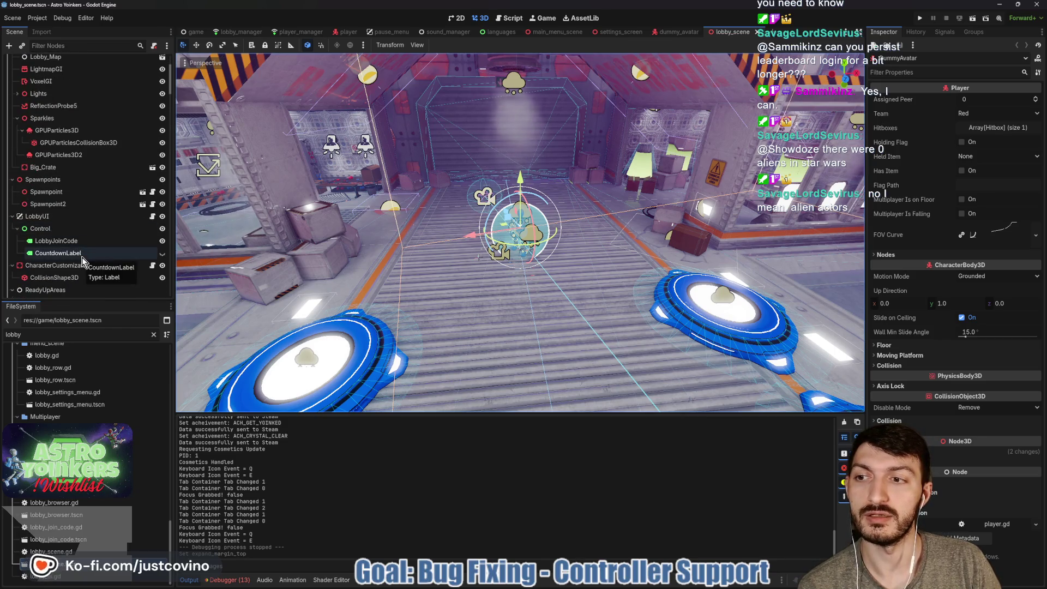
scroll(24, 232, down, 4)
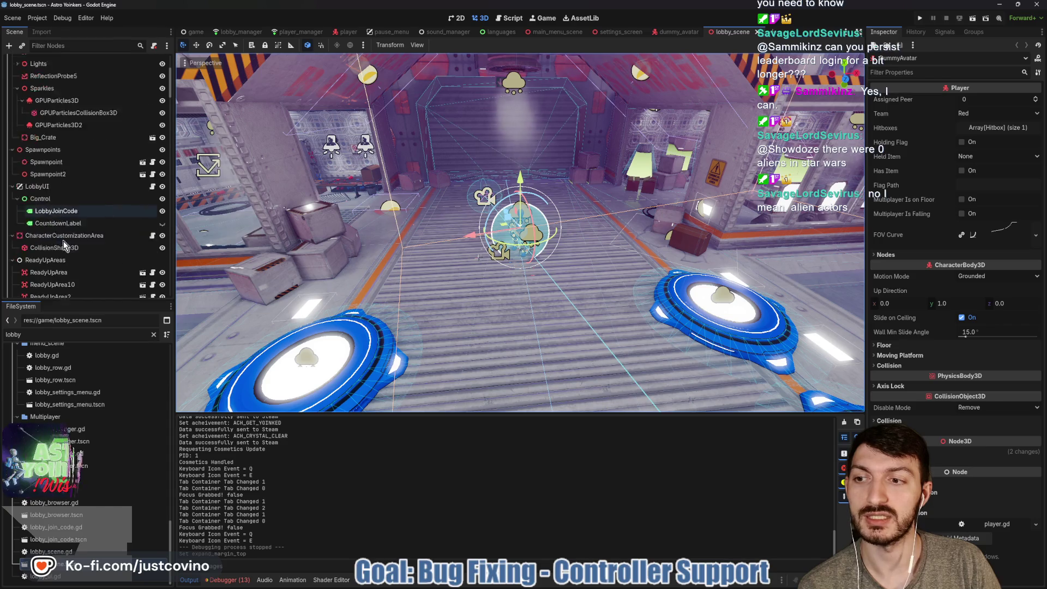
click(12, 230)
scroll(81, 230, up, 10)
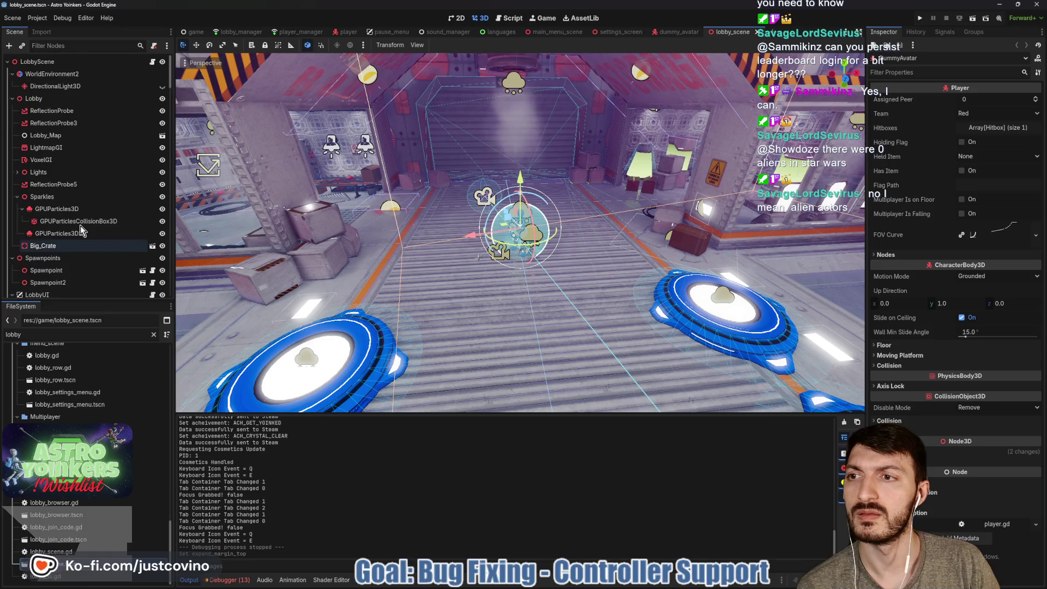
scroll(81, 230, down, 5)
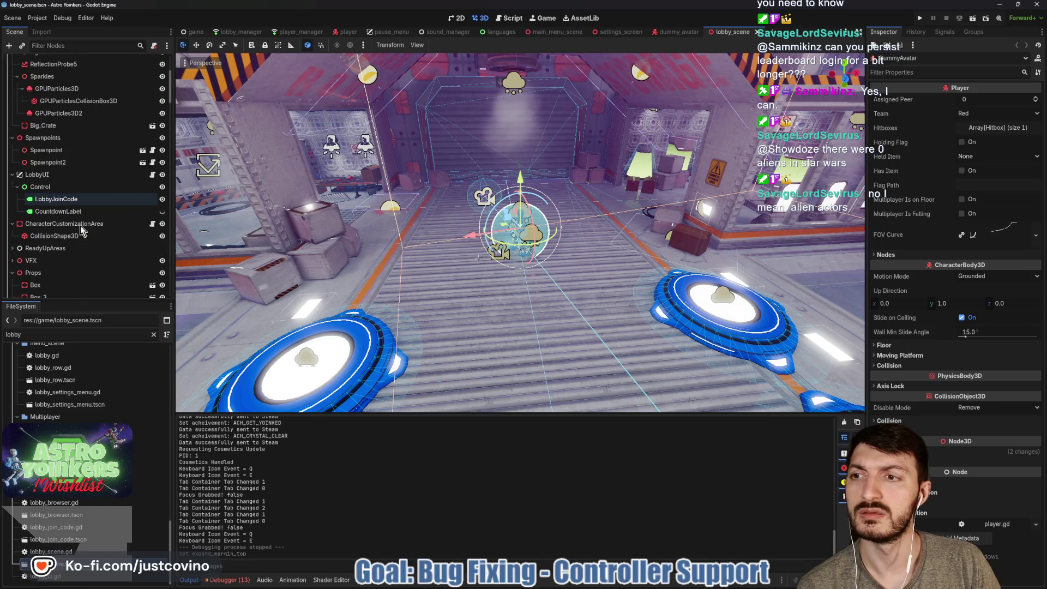
Step: Close the lobby scene, return to the player scene, and open its script
click(757, 32)
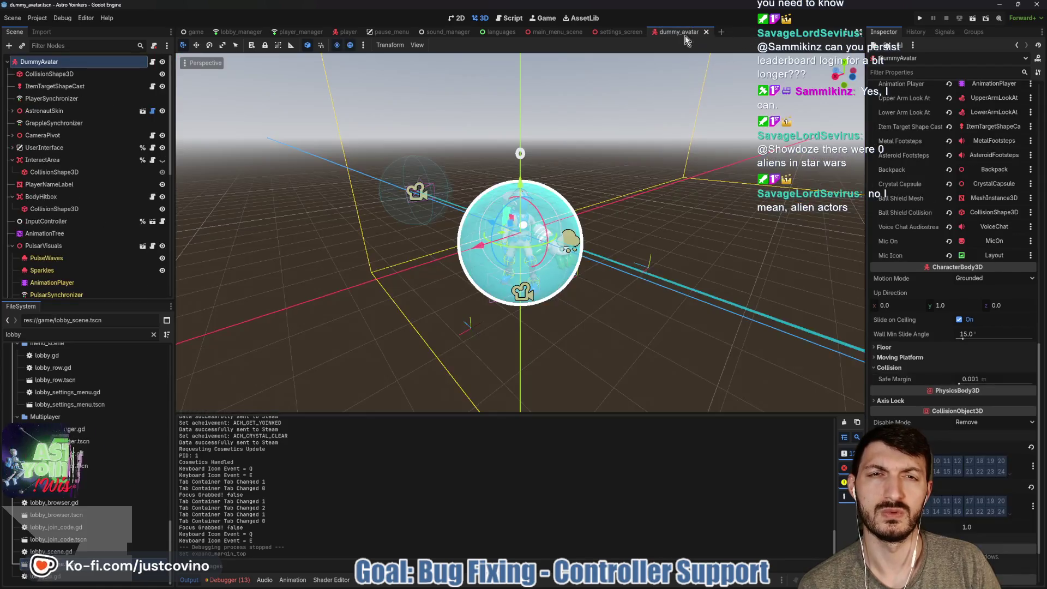
click(352, 32)
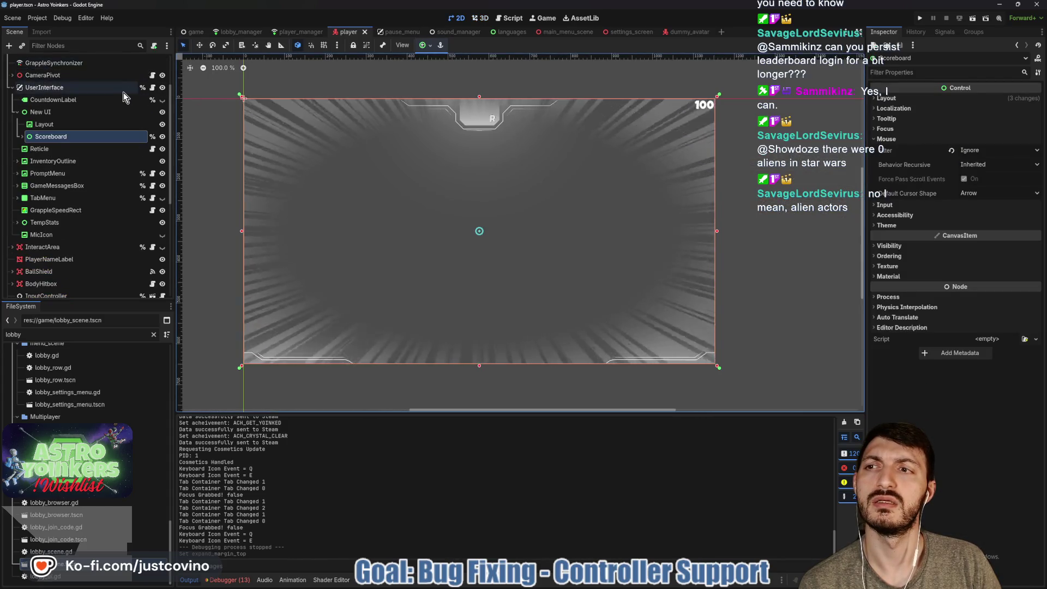
scroll(126, 90, up, 3)
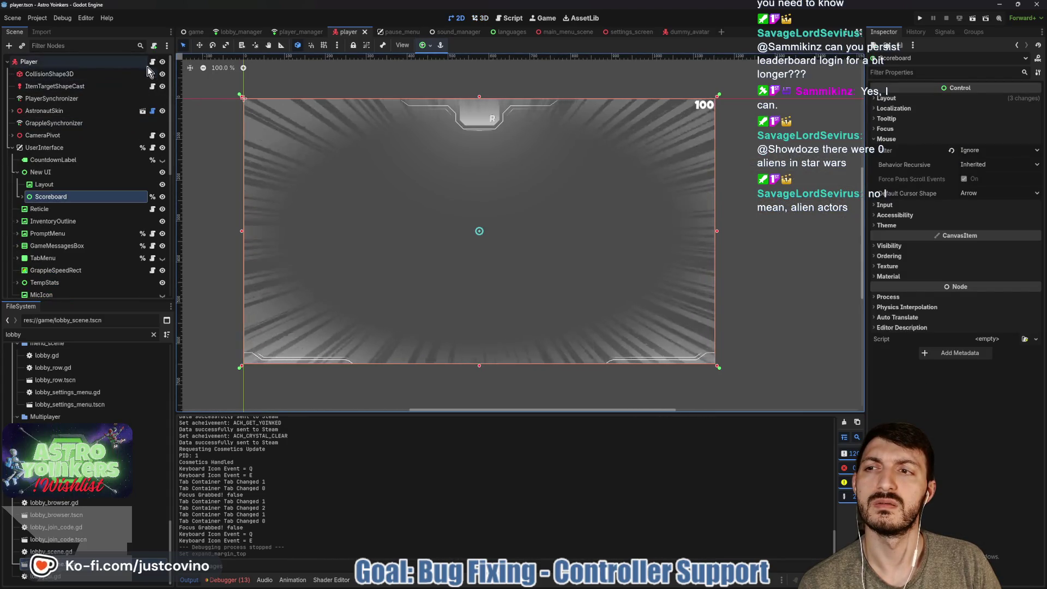
click(152, 62)
Step: Scroll up through player.gd to review its code
scroll(566, 174, up, 20)
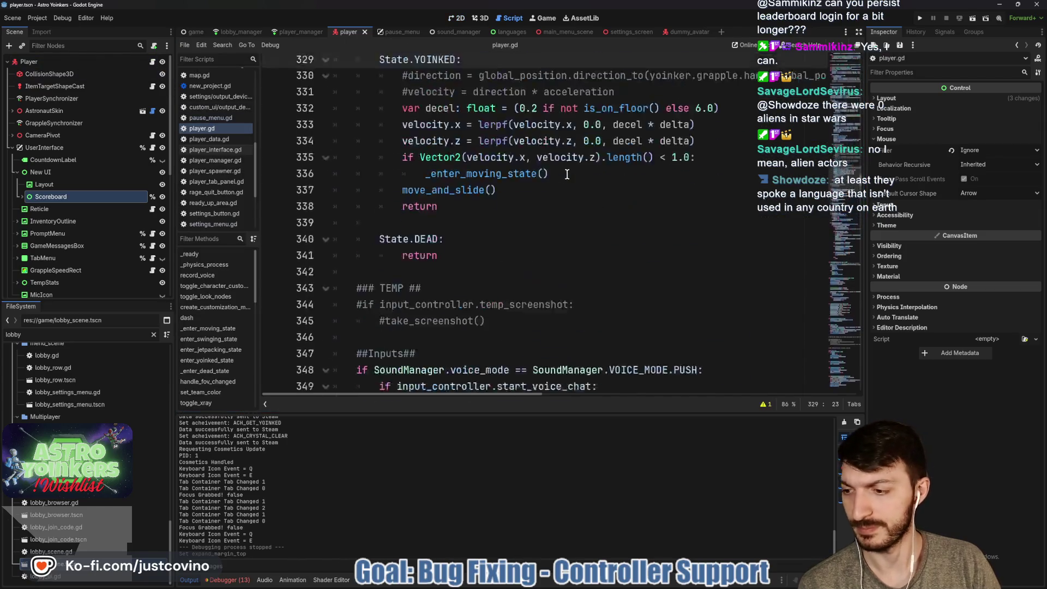
scroll(563, 191, up, 5)
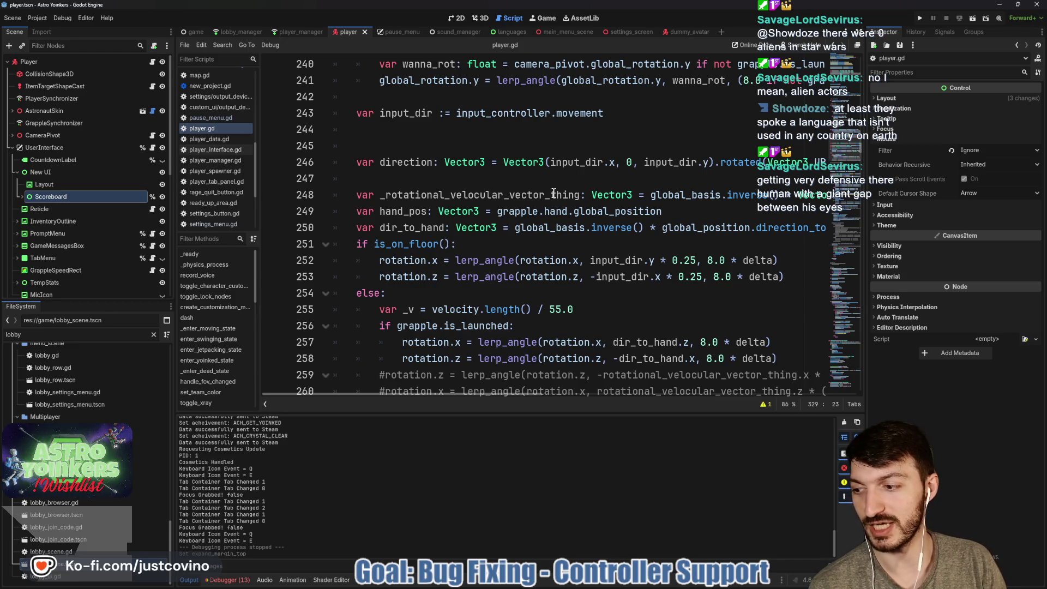
scroll(553, 193, up, 4)
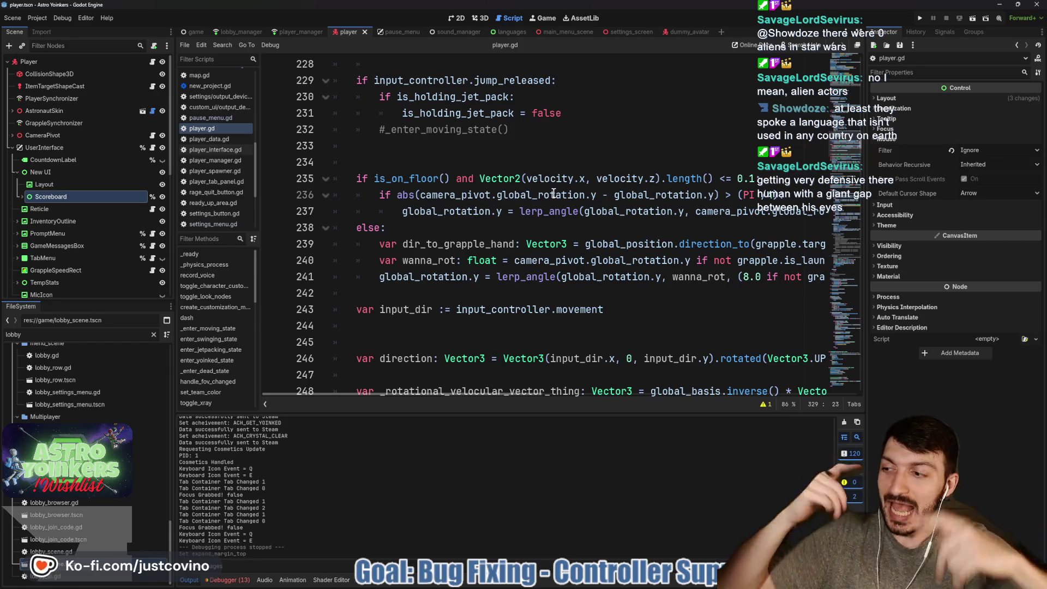
scroll(553, 193, up, 5)
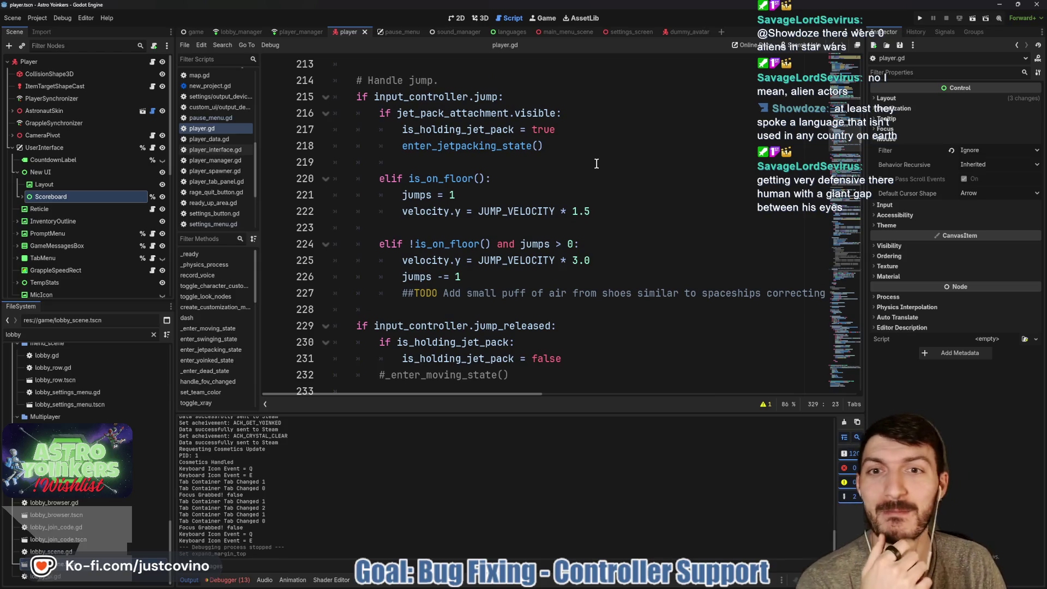
scroll(597, 164, up, 2)
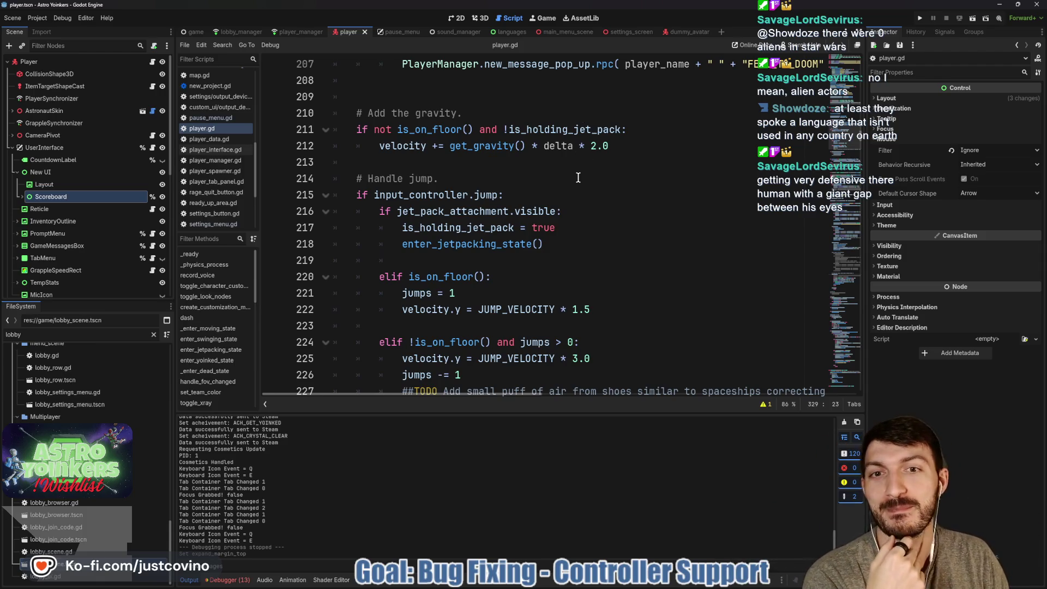
scroll(578, 177, down, 1)
scroll(575, 186, up, 9)
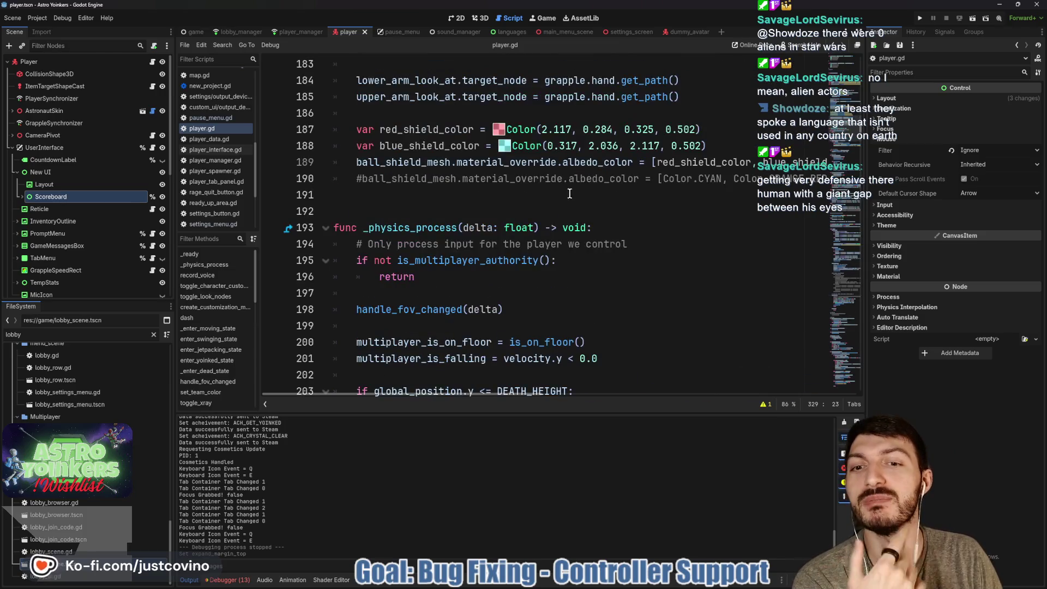
scroll(545, 199, up, 2)
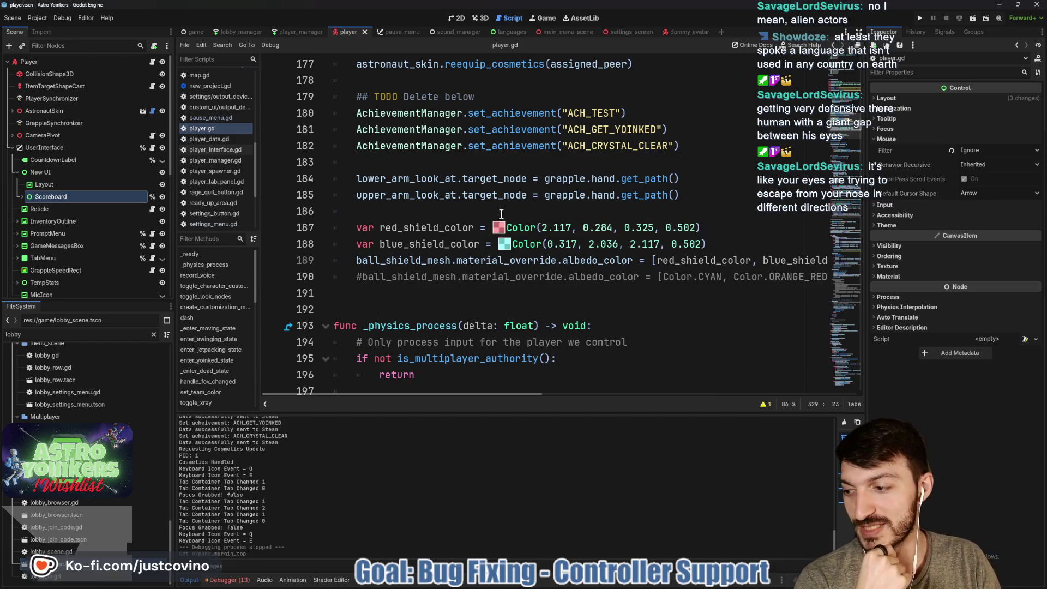
Step: Reach the top of player.gd and fold the Movement Settings region
mouse_move(526, 222)
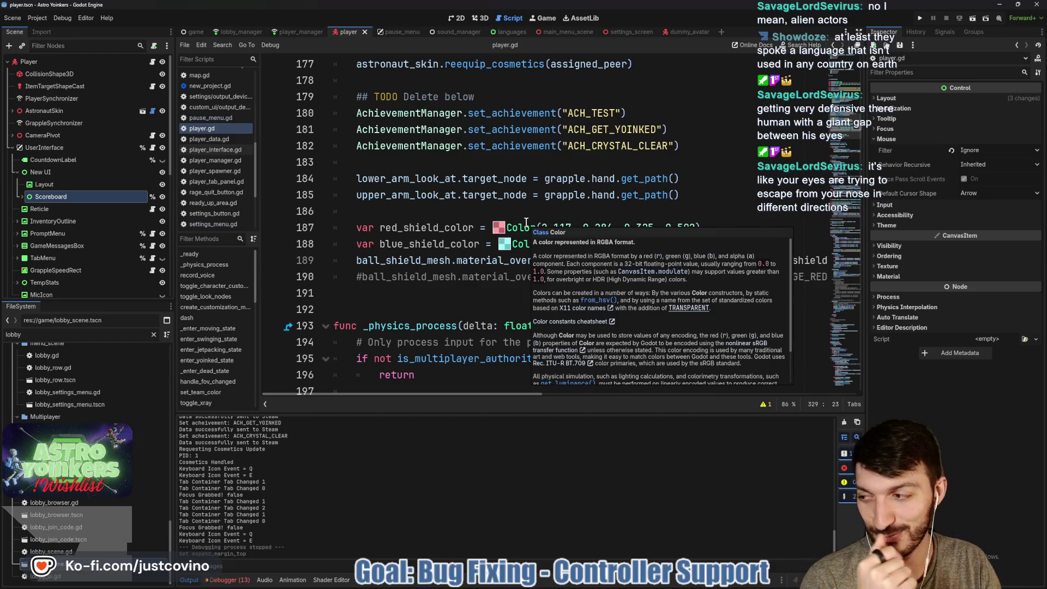
scroll(526, 222, up, 2)
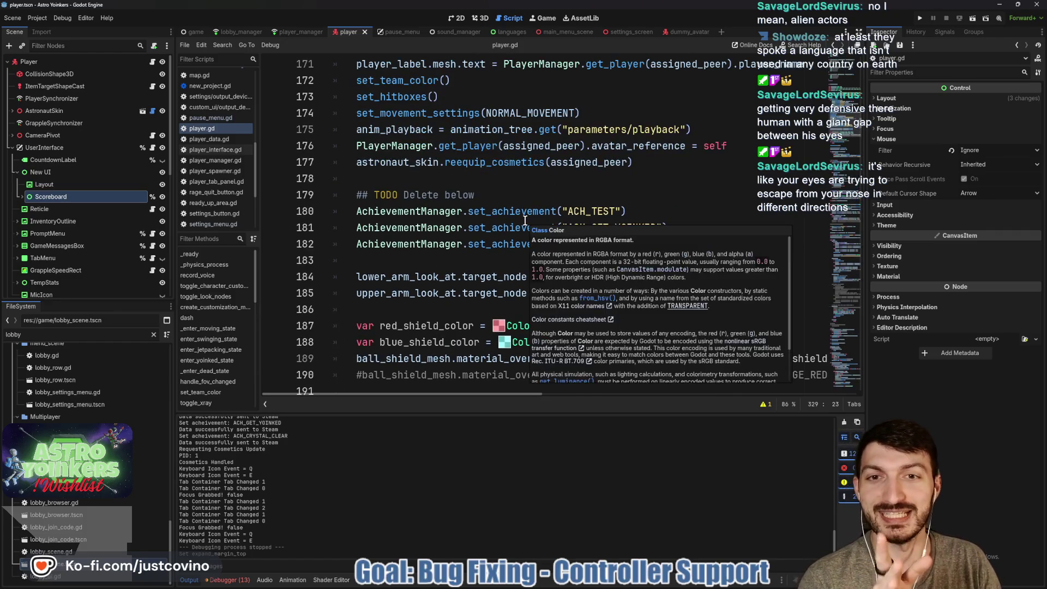
scroll(529, 223, up, 3)
scroll(528, 225, up, 5)
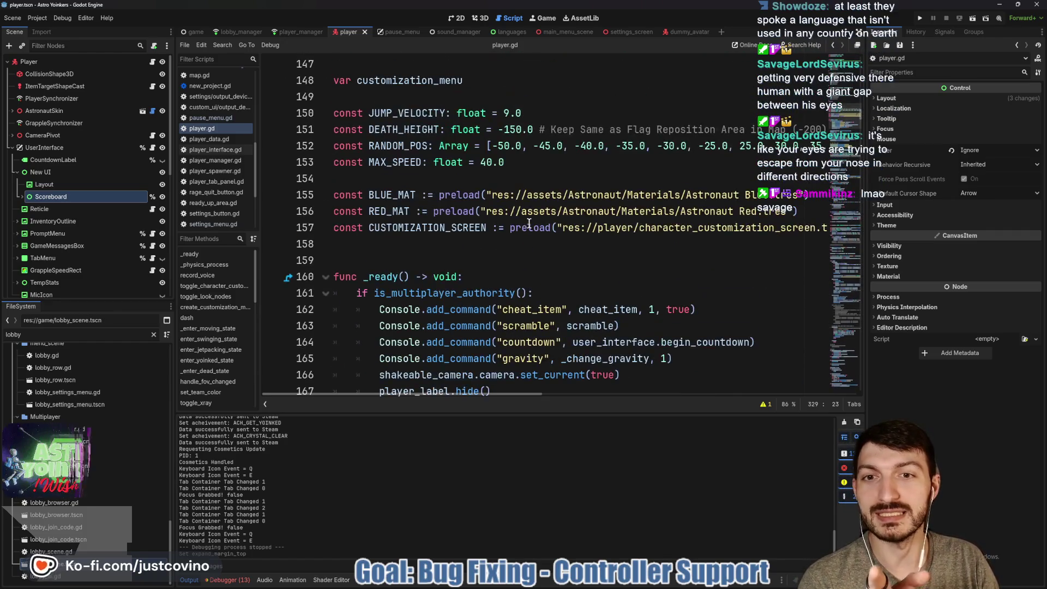
scroll(521, 229, up, 7)
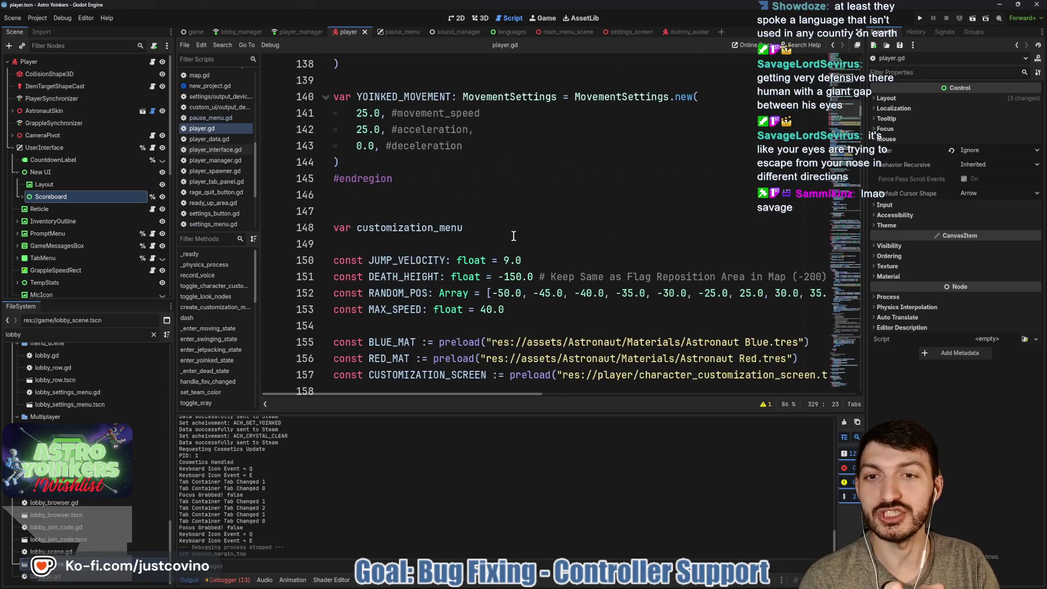
scroll(512, 235, up, 6)
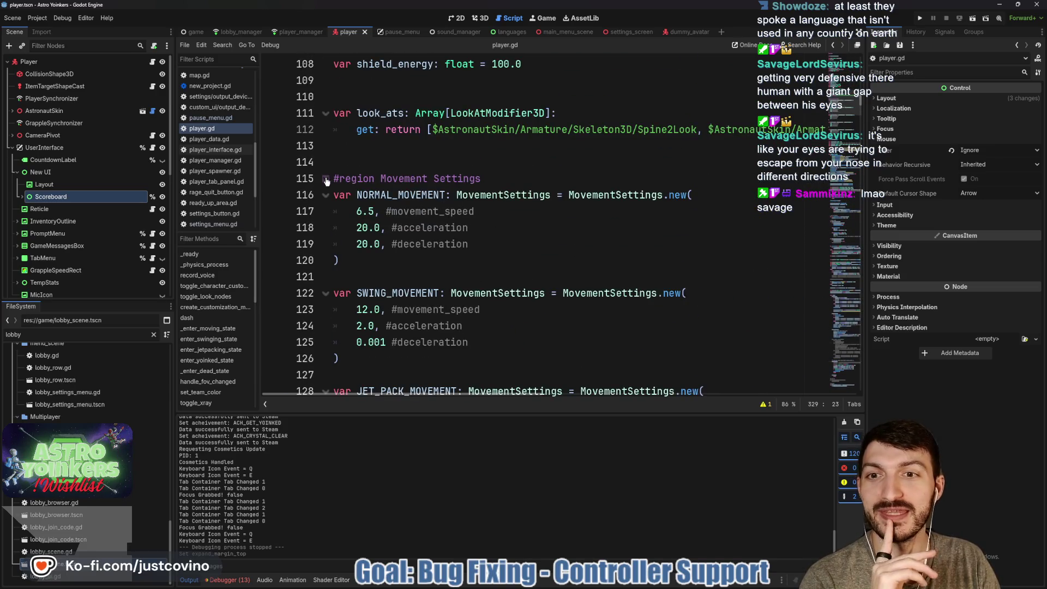
click(325, 178)
scroll(548, 229, up, 4)
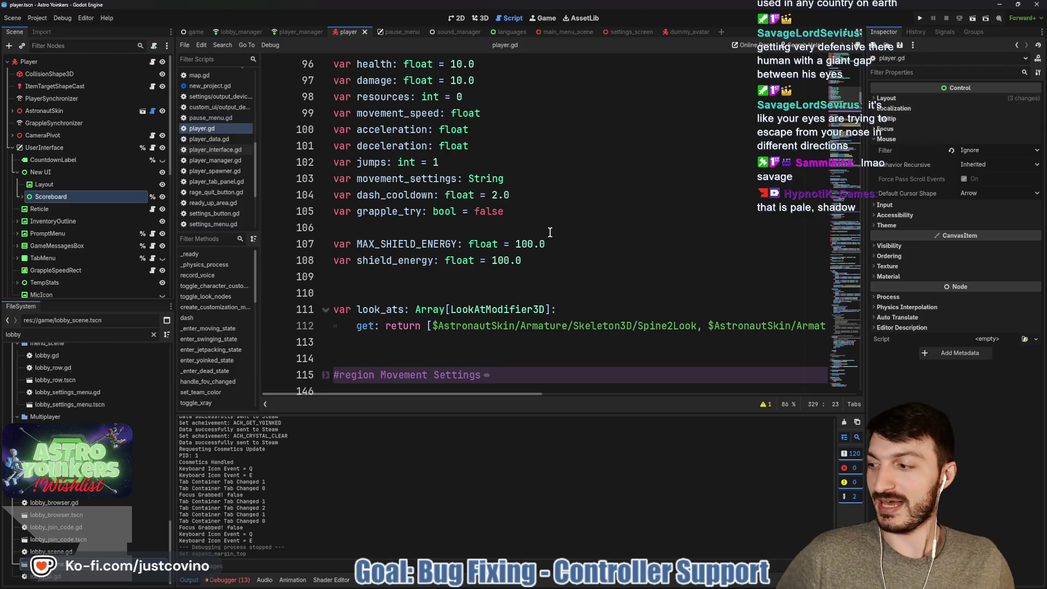
Step: Review player.gd and collapse the Nodes region
scroll(549, 232, up, 7)
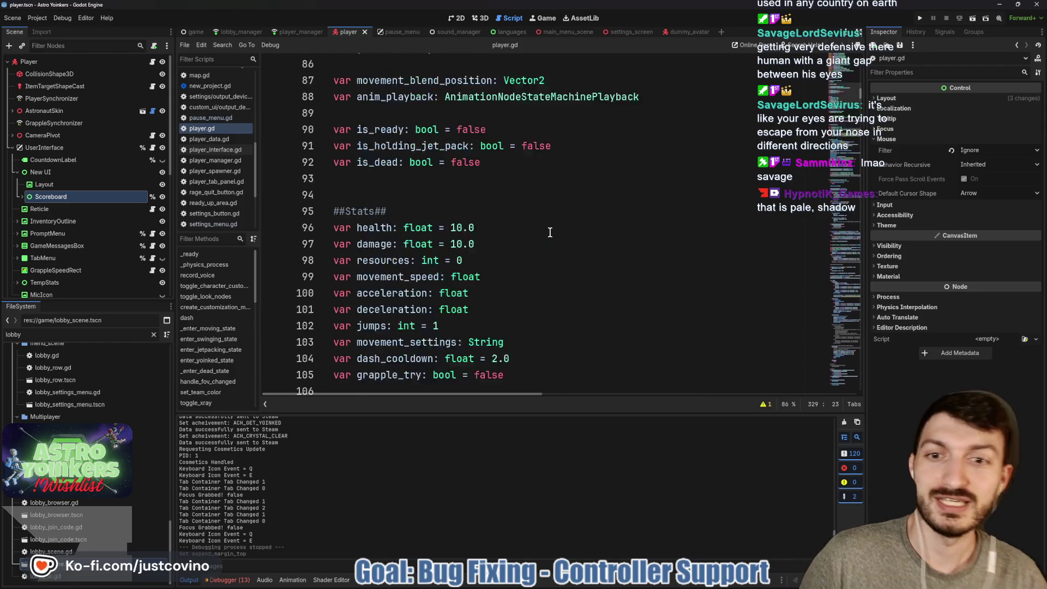
scroll(554, 226, down, 1)
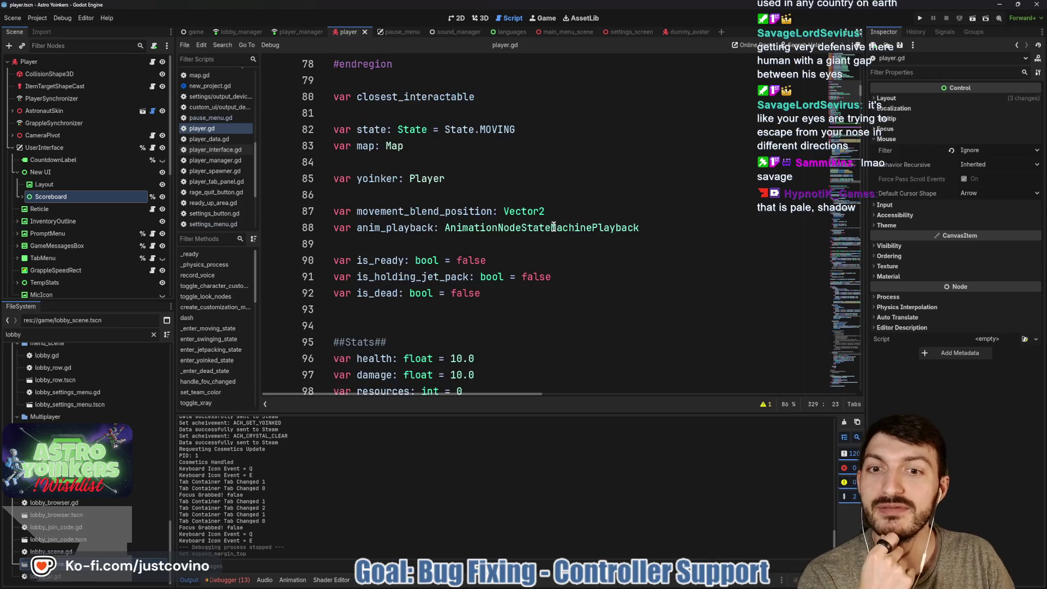
scroll(551, 224, down, 2)
scroll(551, 224, down, 2)
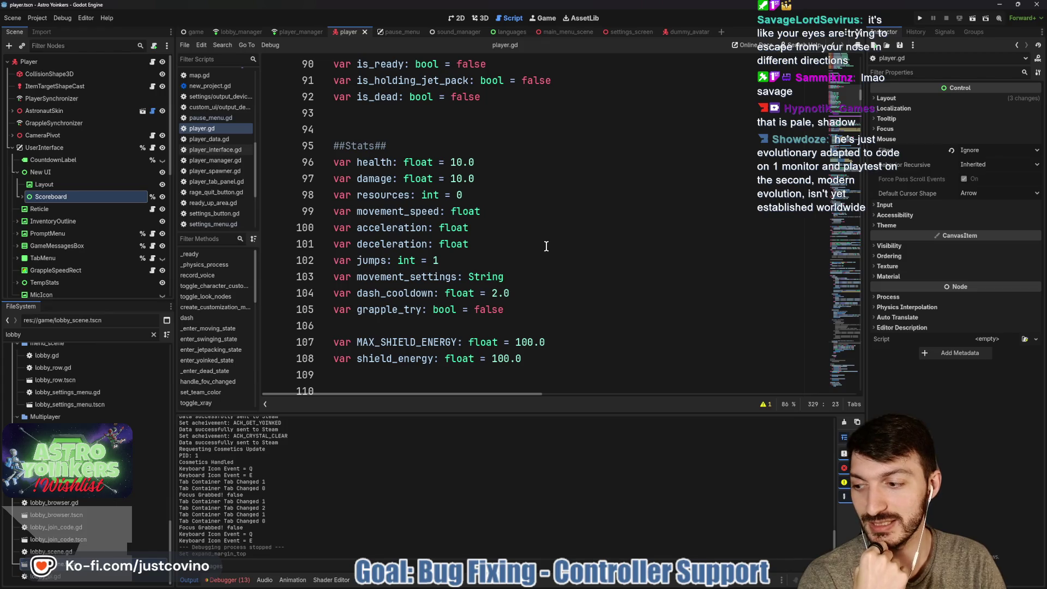
scroll(545, 245, up, 5)
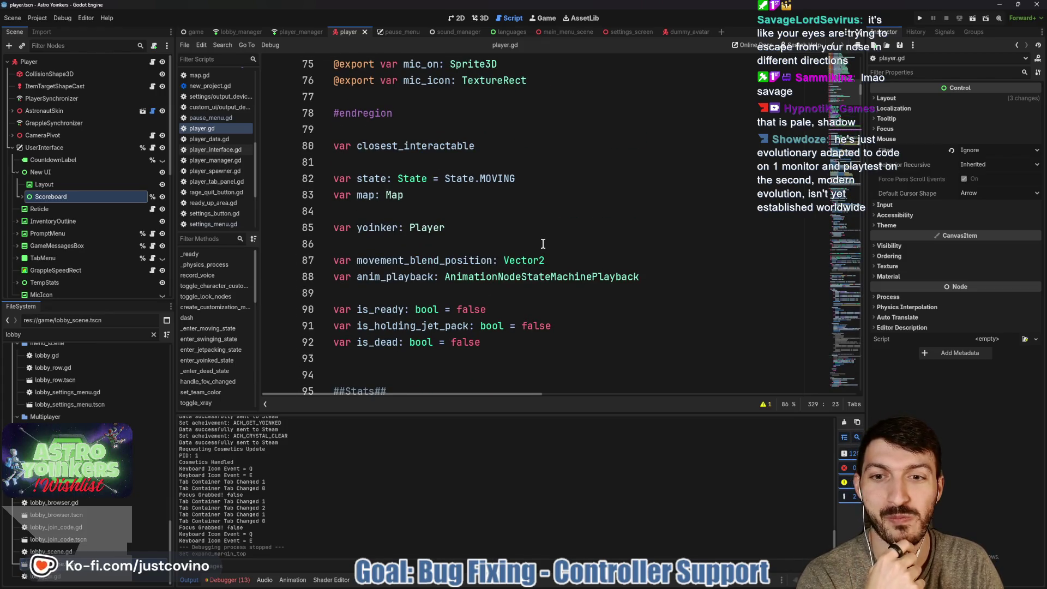
scroll(543, 243, up, 11)
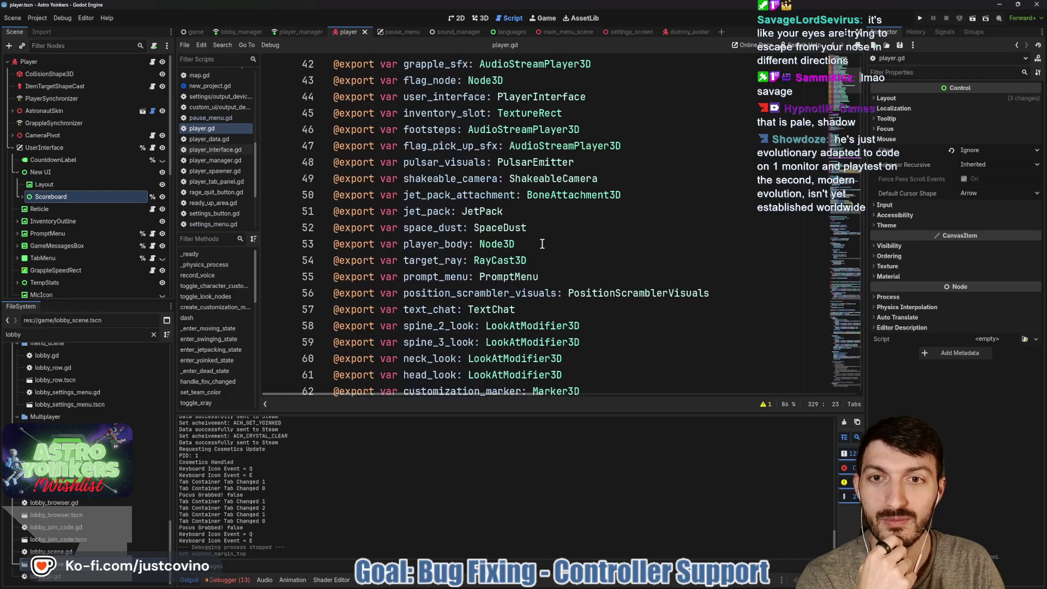
scroll(542, 244, up, 9)
click(325, 278)
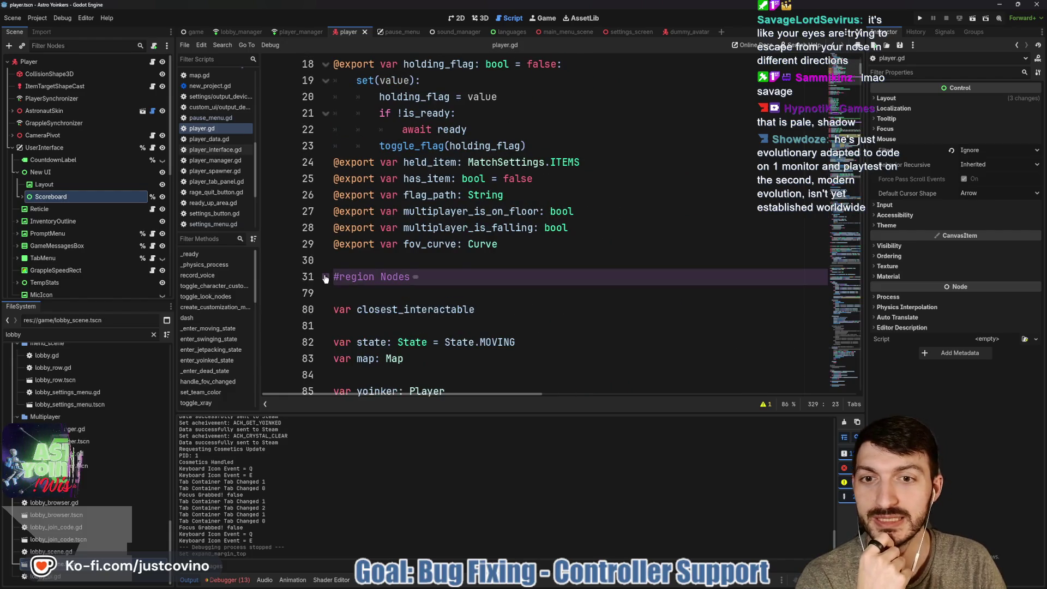
Step: Place the caret on lines 23 and 17, read down to _ready(), then open the Project menu
scroll(482, 260, up, 2)
click(538, 245)
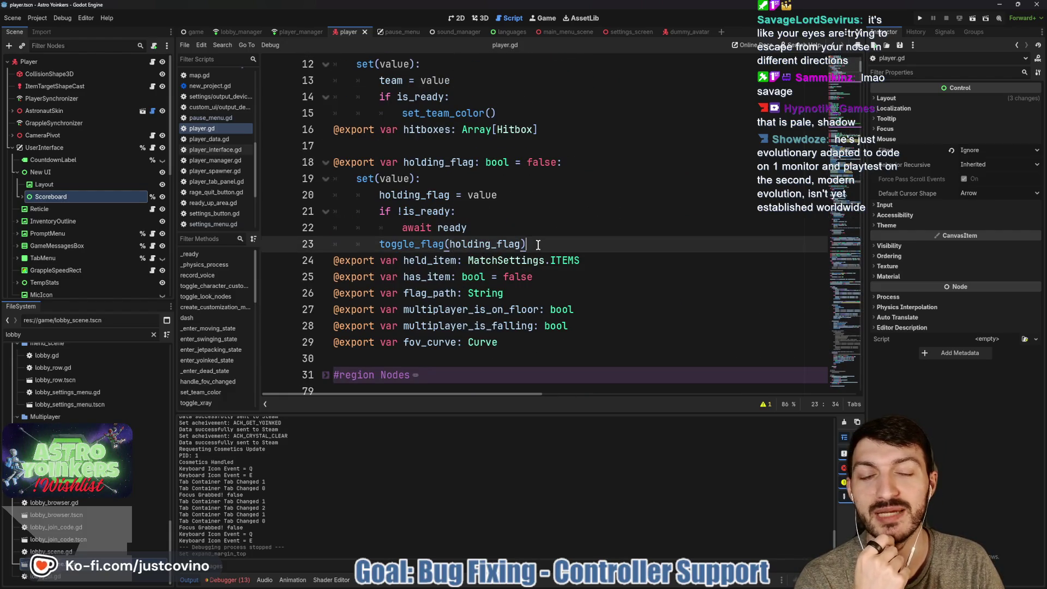
scroll(537, 244, up, 2)
click(458, 244)
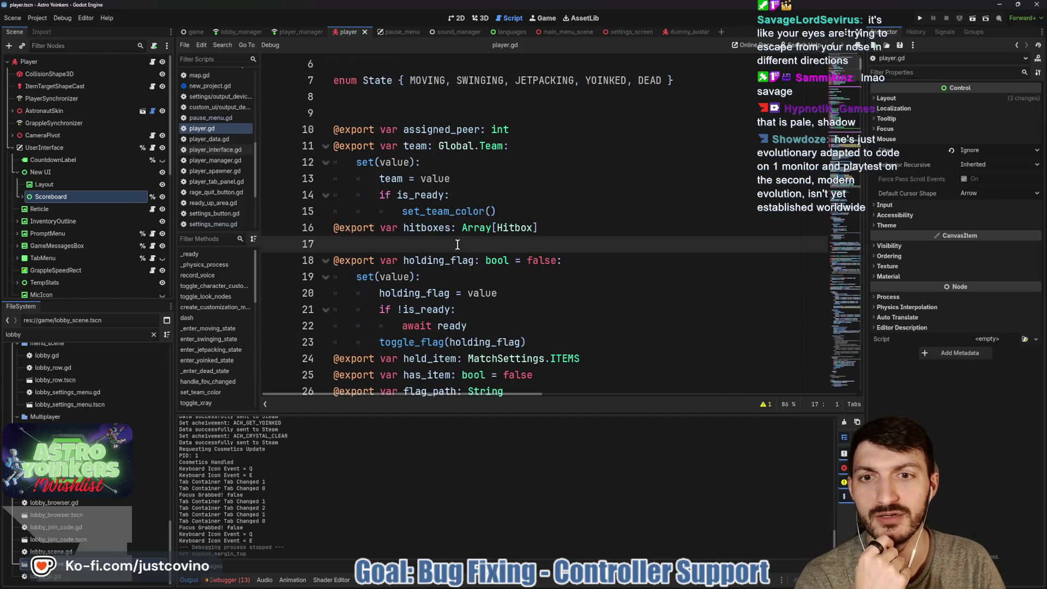
scroll(457, 245, up, 2)
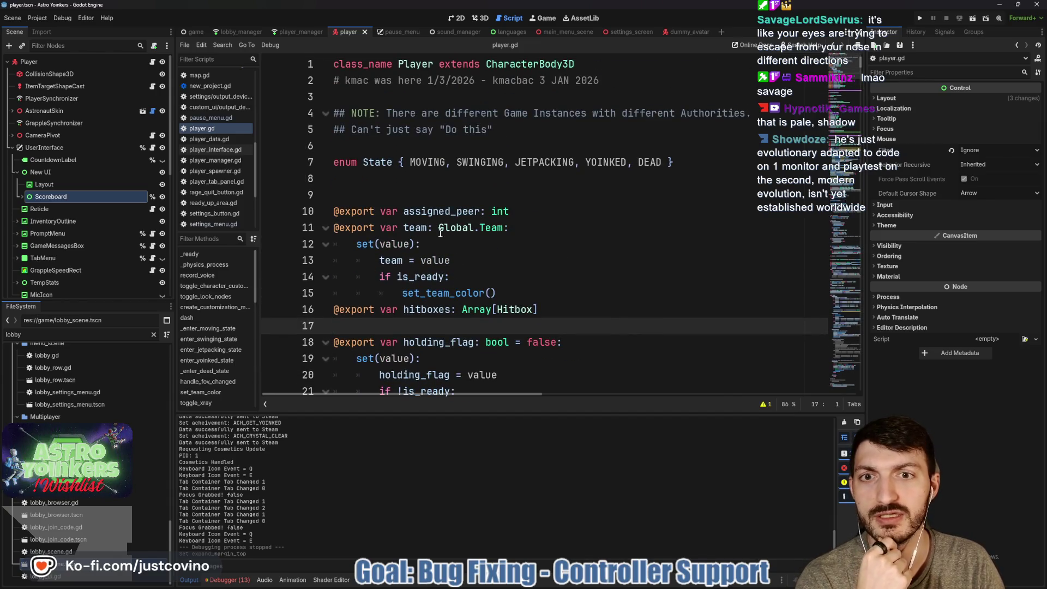
scroll(420, 193, down, 4)
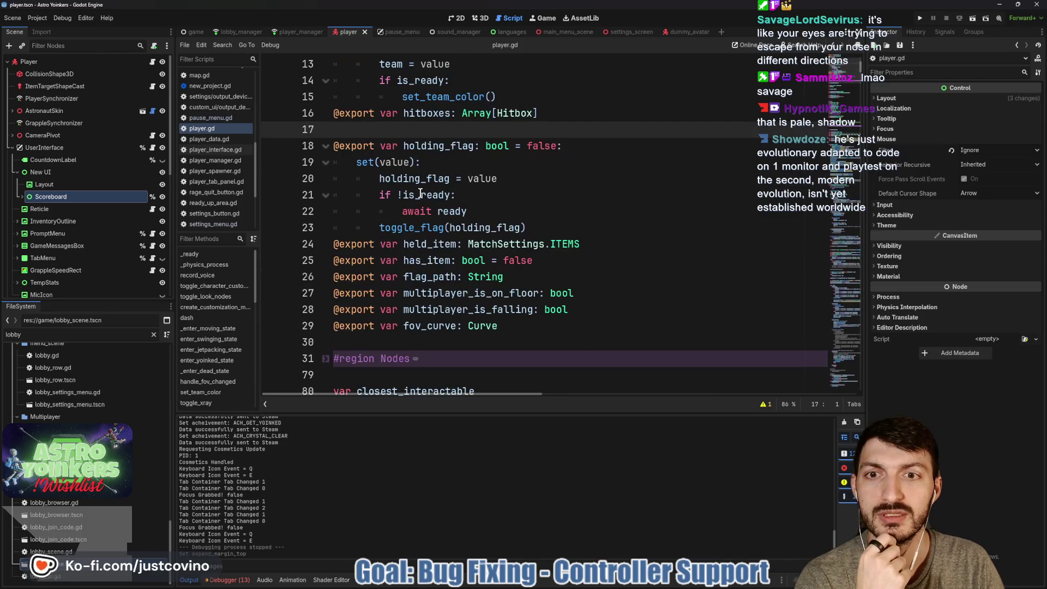
scroll(420, 193, down, 5)
scroll(419, 193, down, 10)
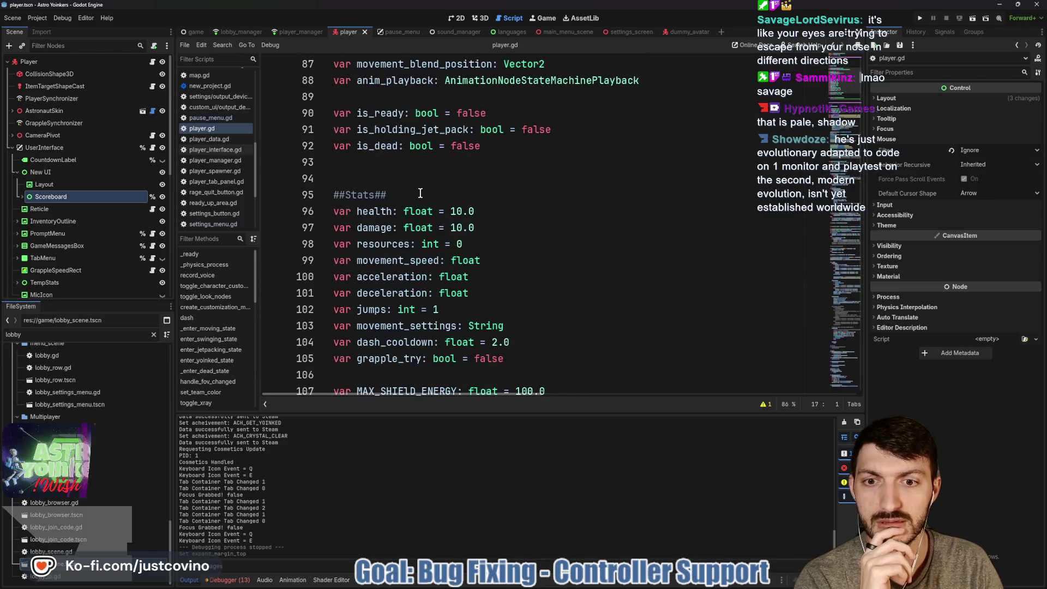
scroll(419, 193, down, 3)
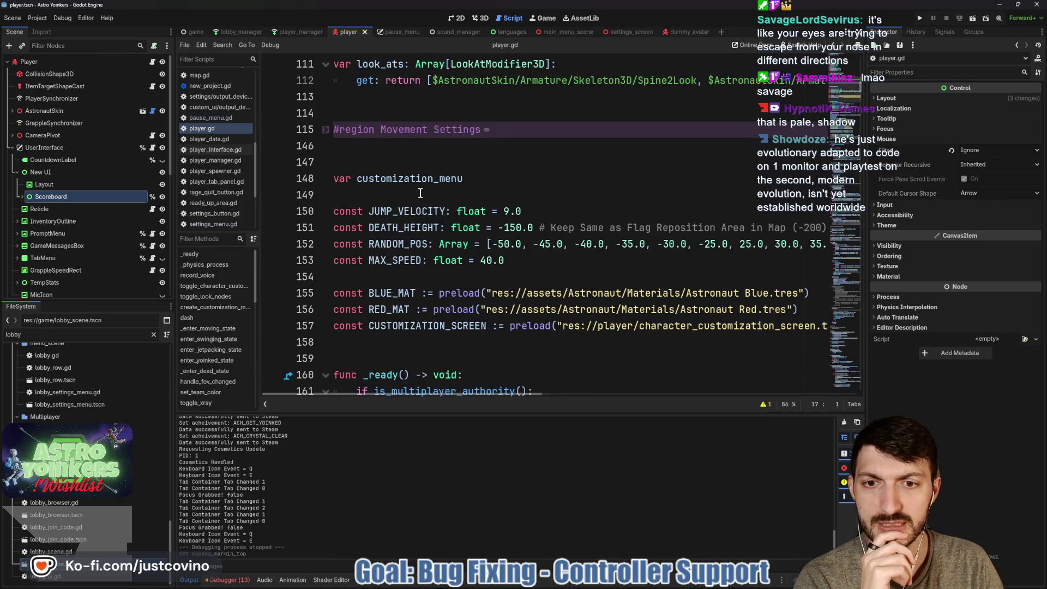
scroll(419, 193, down, 3)
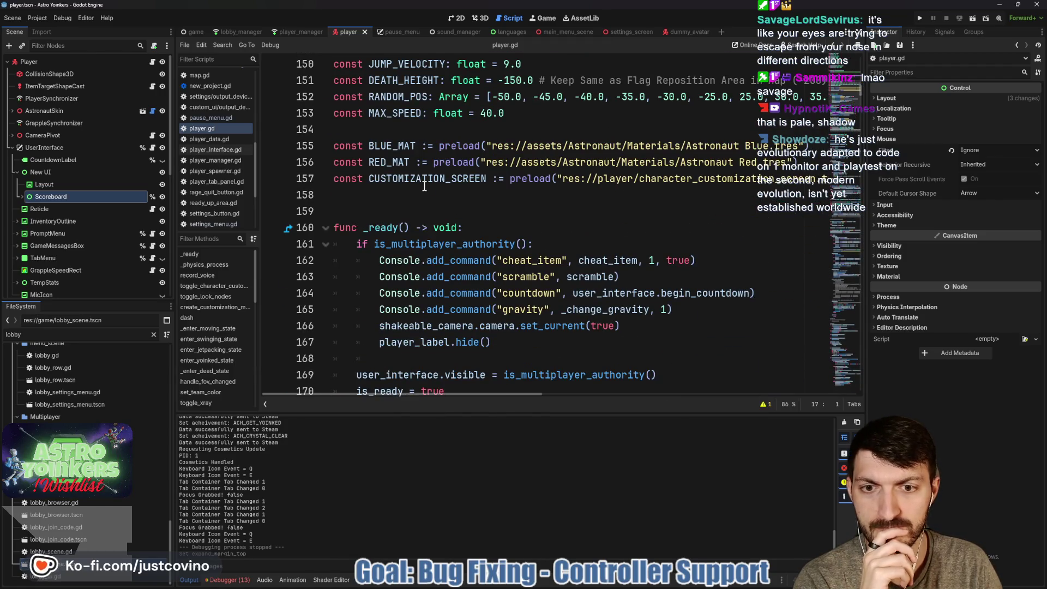
scroll(424, 186, down, 4)
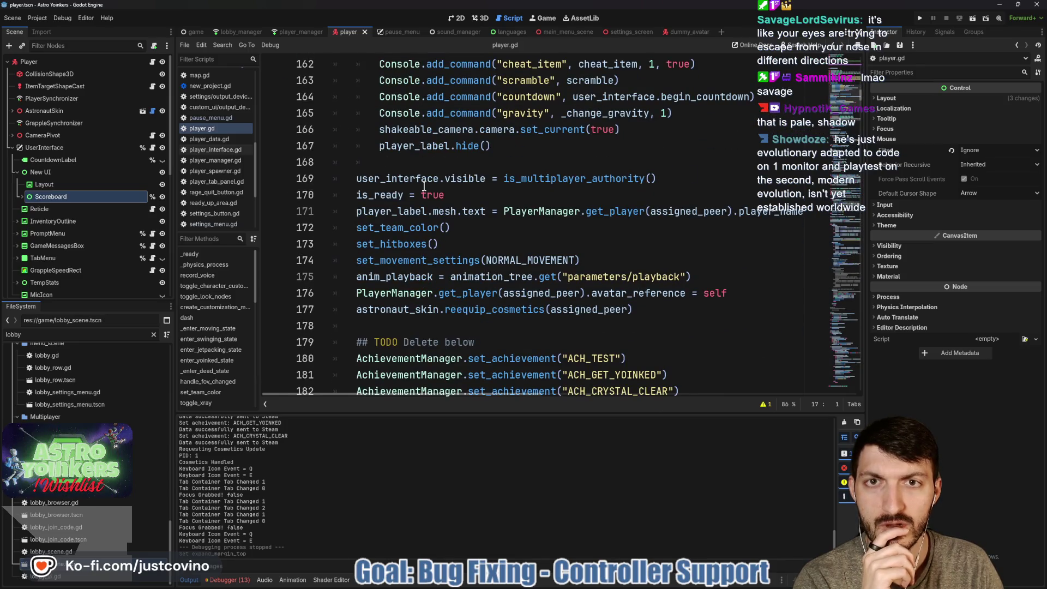
click(45, 16)
click(54, 30)
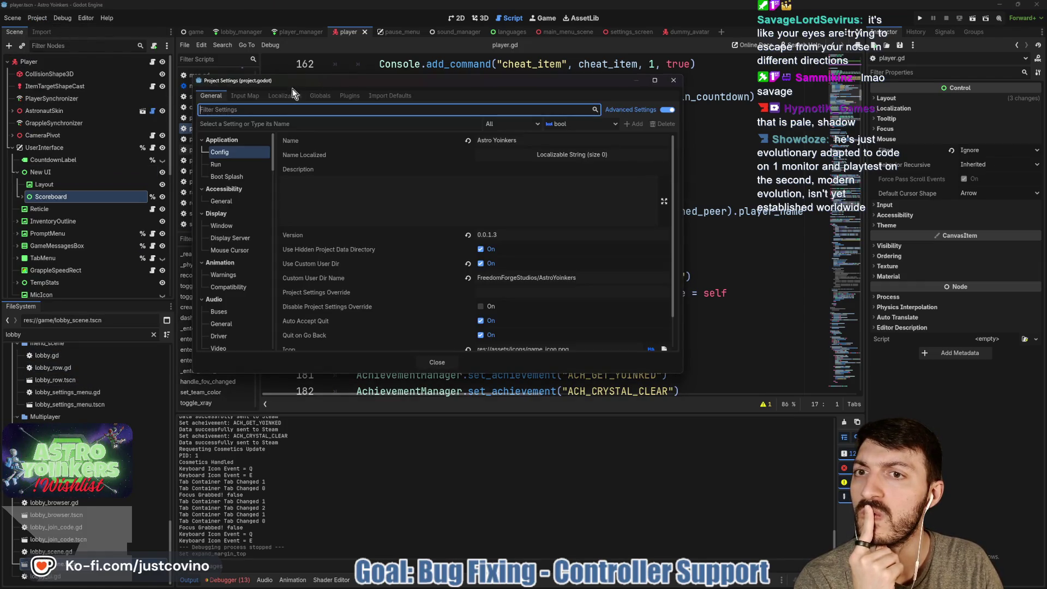
click(317, 97)
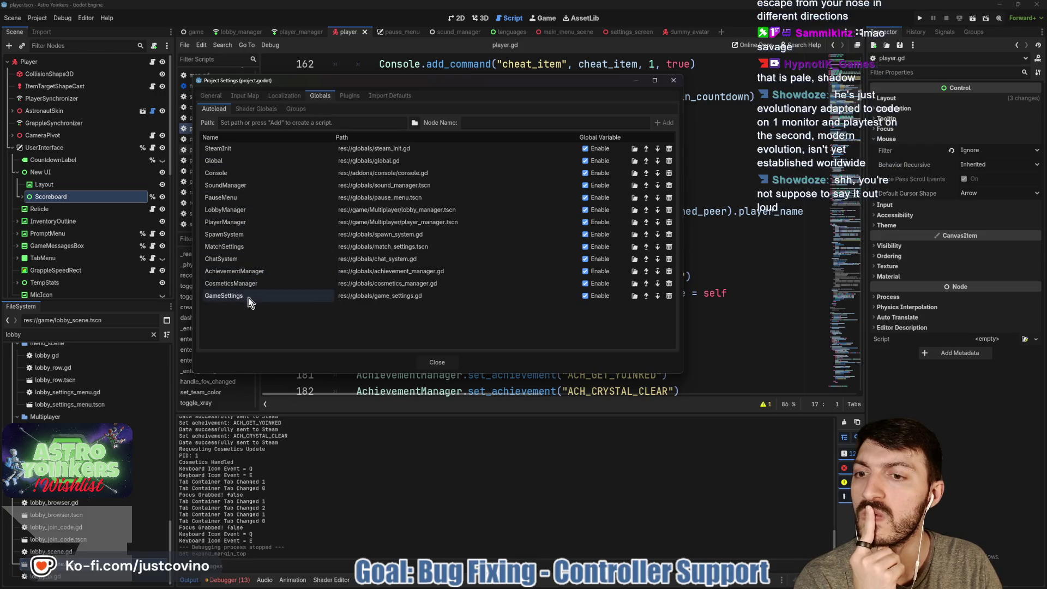
click(246, 258)
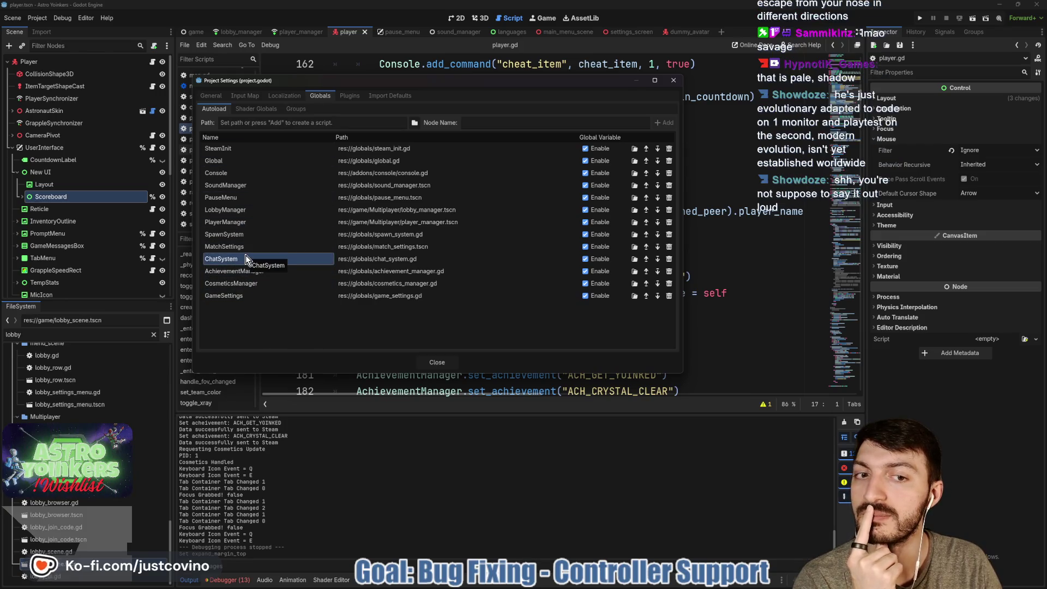
click(453, 360)
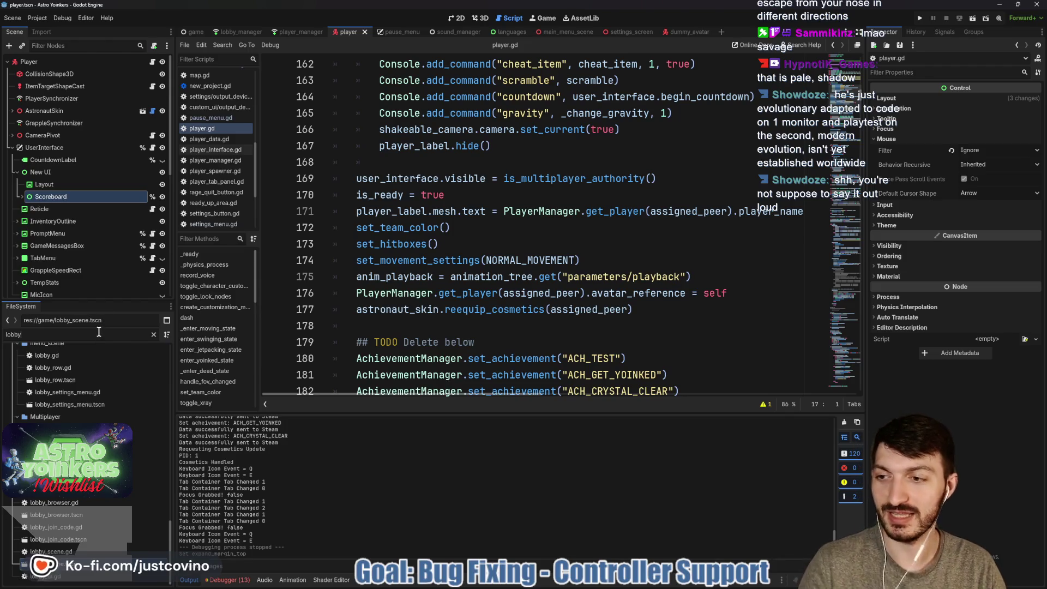
Step: Filter the FileSystem for 'chat' and open chat_system.gd to read through it
key(BackSpace)
key(BackSpace)
key(BackSpace)
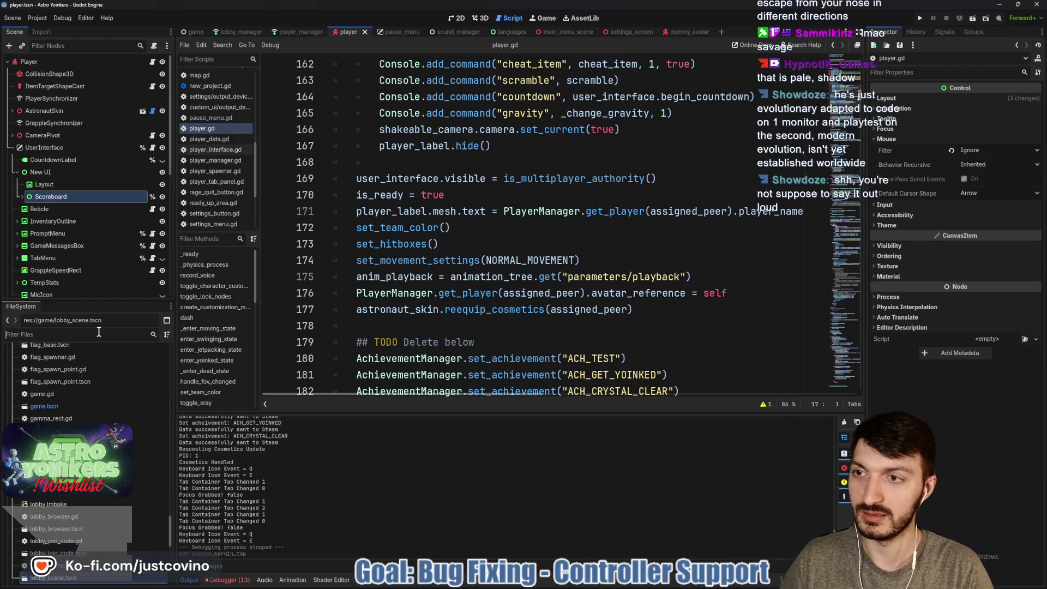
text(chat)
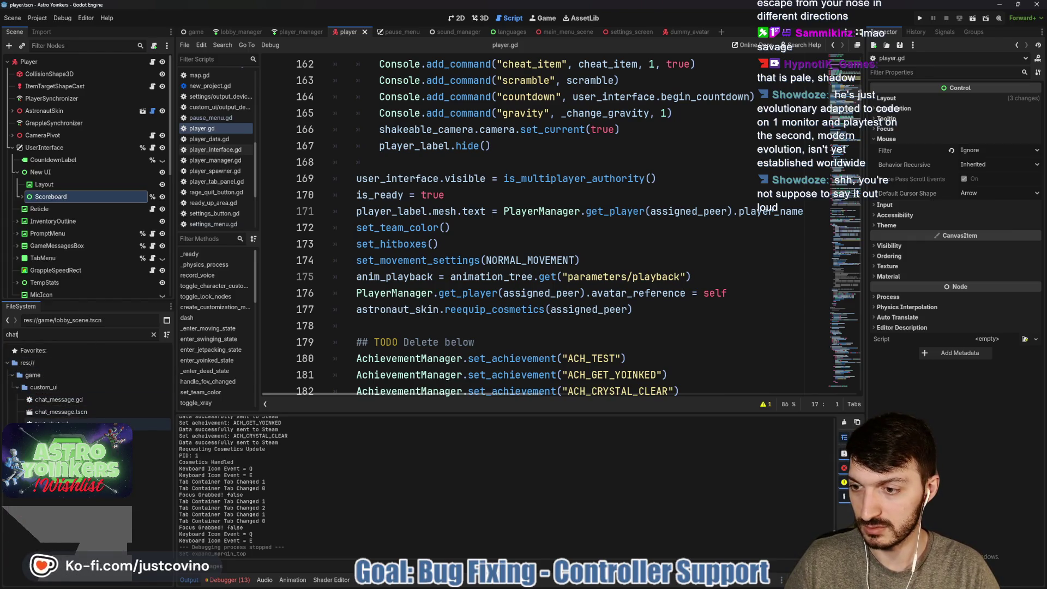
double_click(152, 448)
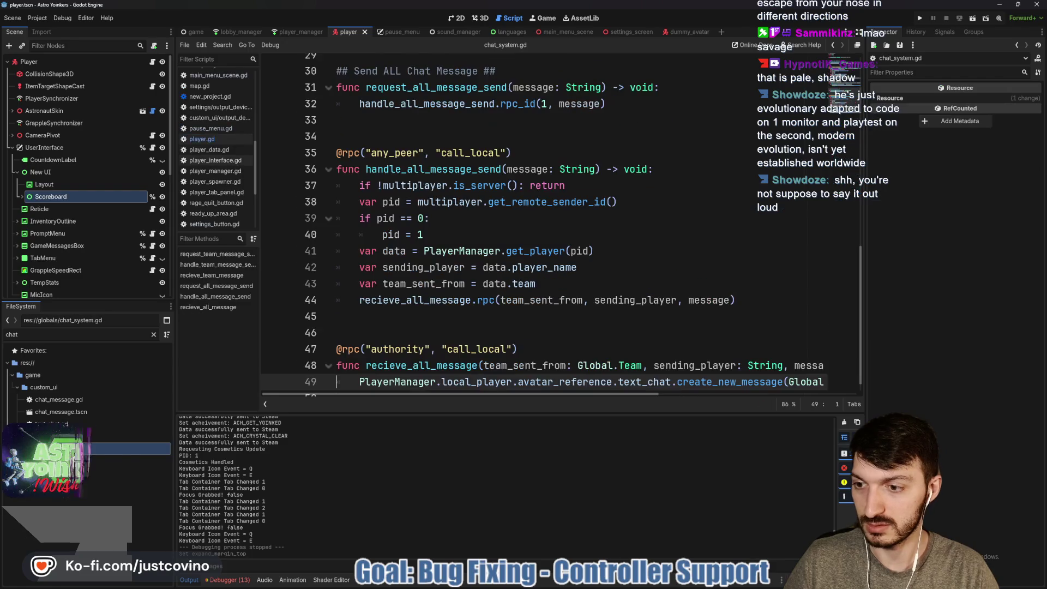
scroll(446, 322, up, 9)
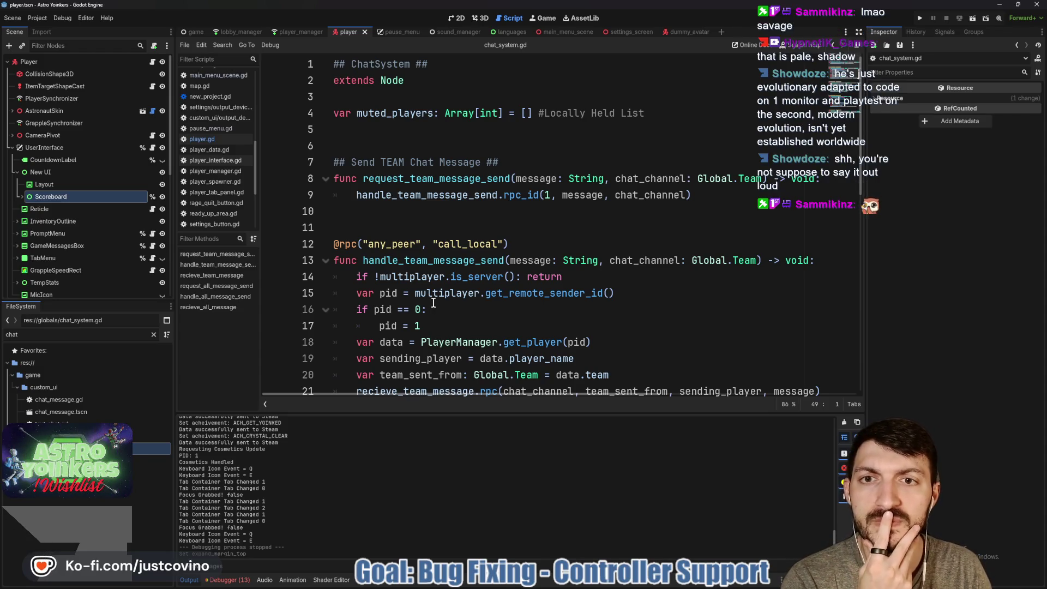
scroll(434, 303, down, 4)
scroll(433, 302, down, 5)
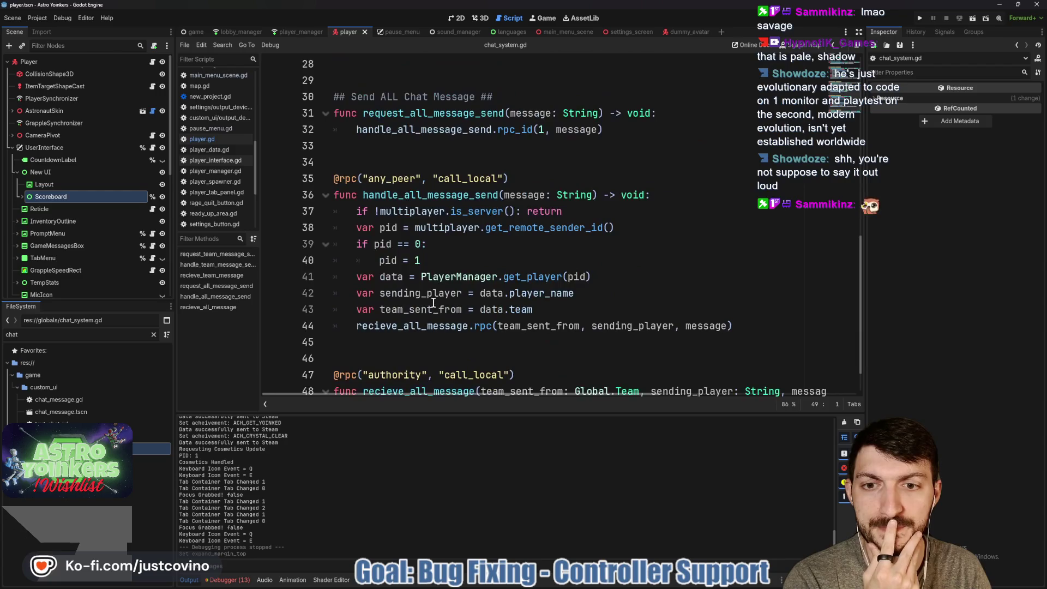
scroll(434, 302, down, 1)
scroll(434, 302, up, 5)
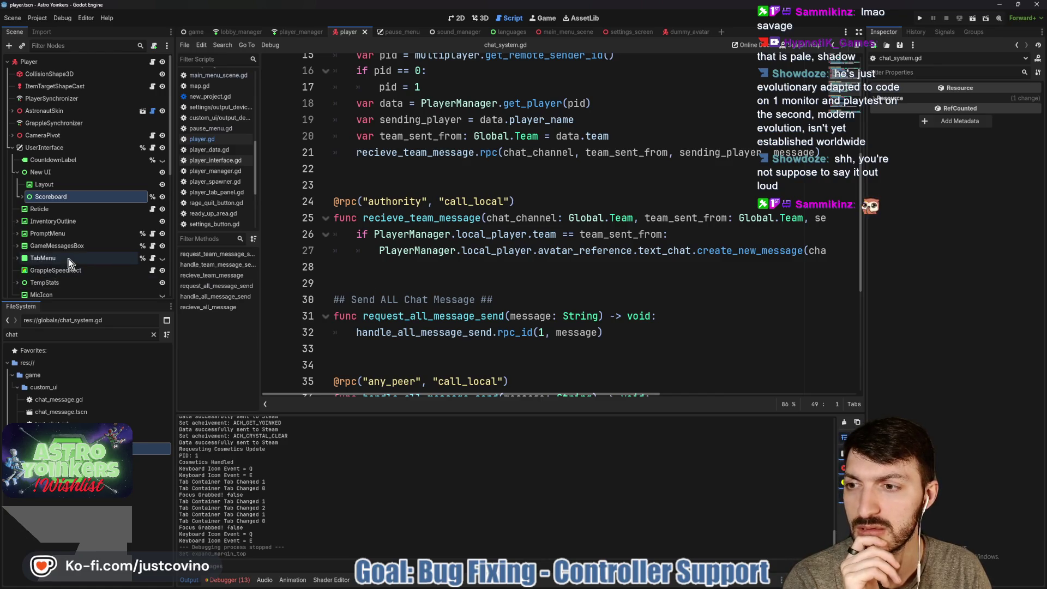
Step: Select the TempStats node, clear the file filter, and switch to the 2D workspace
click(60, 284)
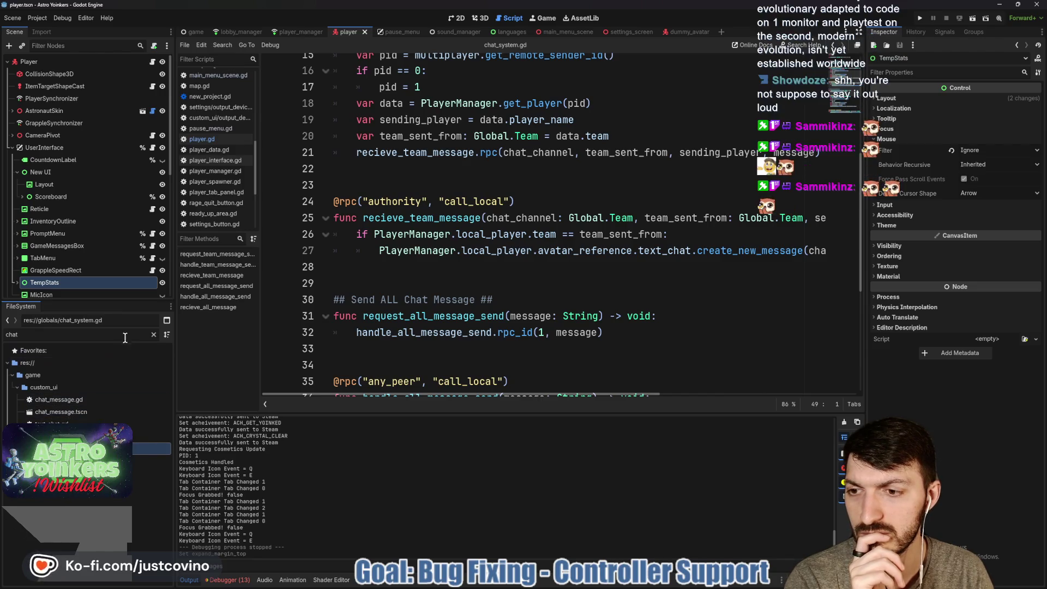
click(152, 334)
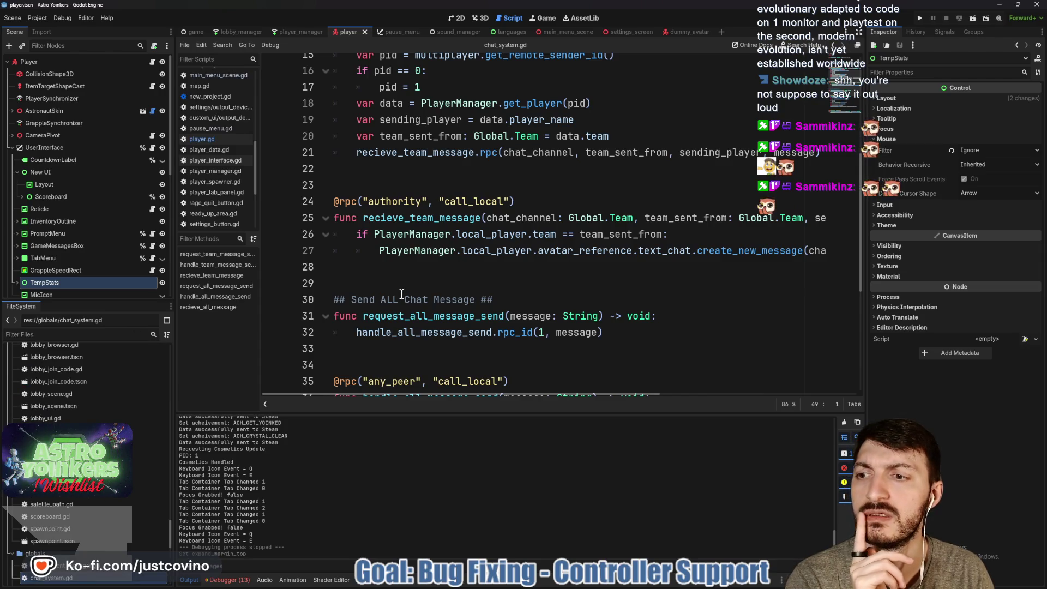
click(457, 18)
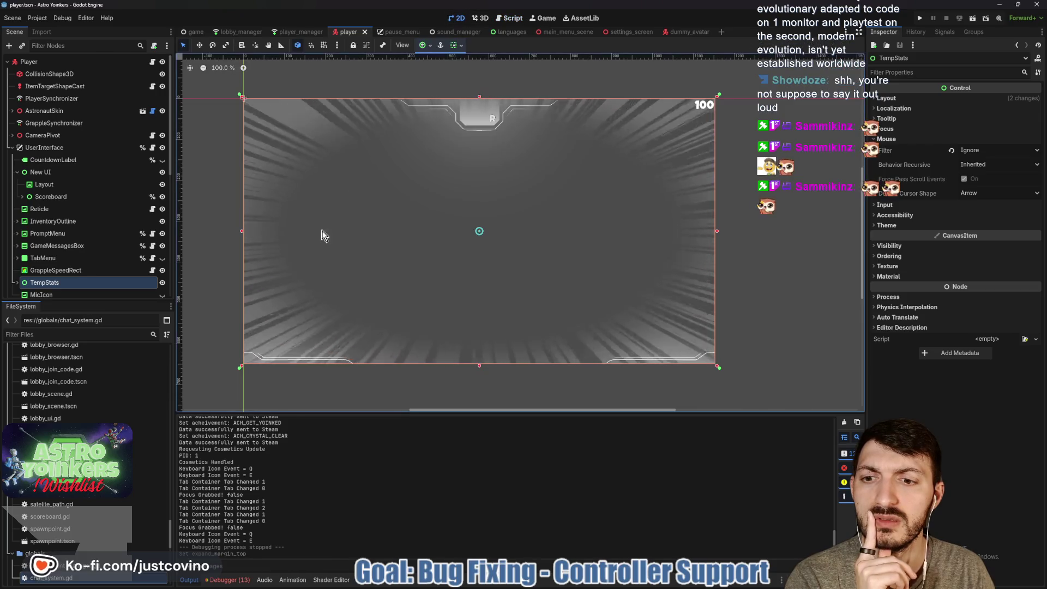
Step: Run the game, close the blank debug window, host a lobby, and open the pause menu
key(F5)
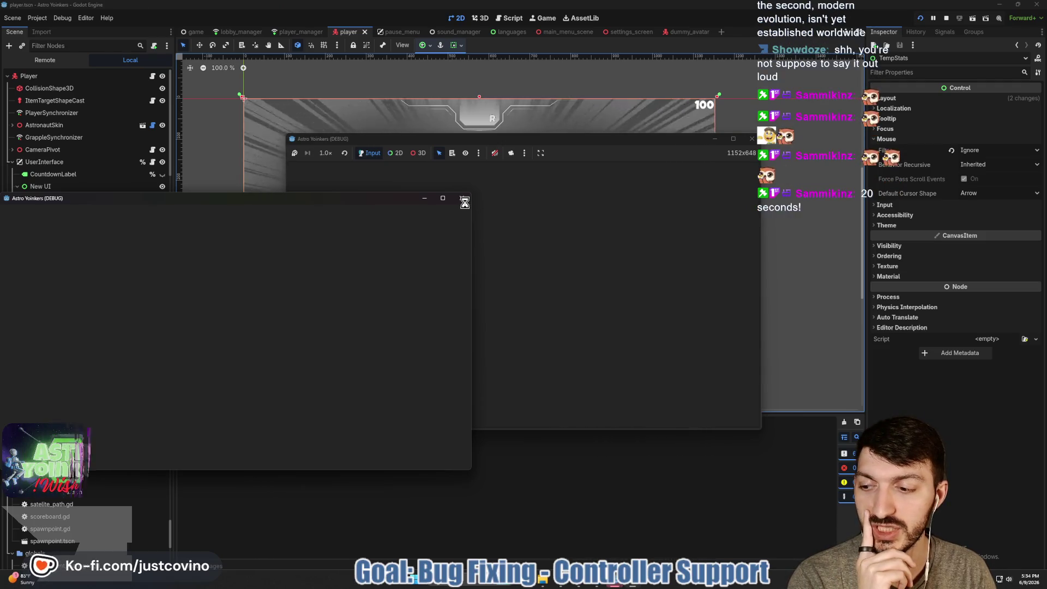
click(464, 201)
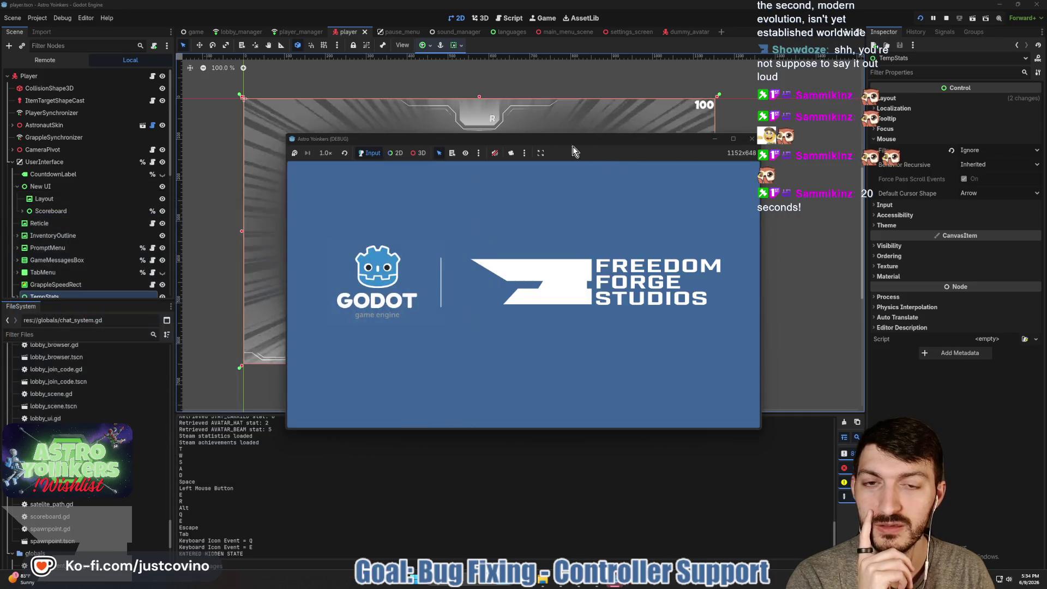
drag(560, 140, 483, 118)
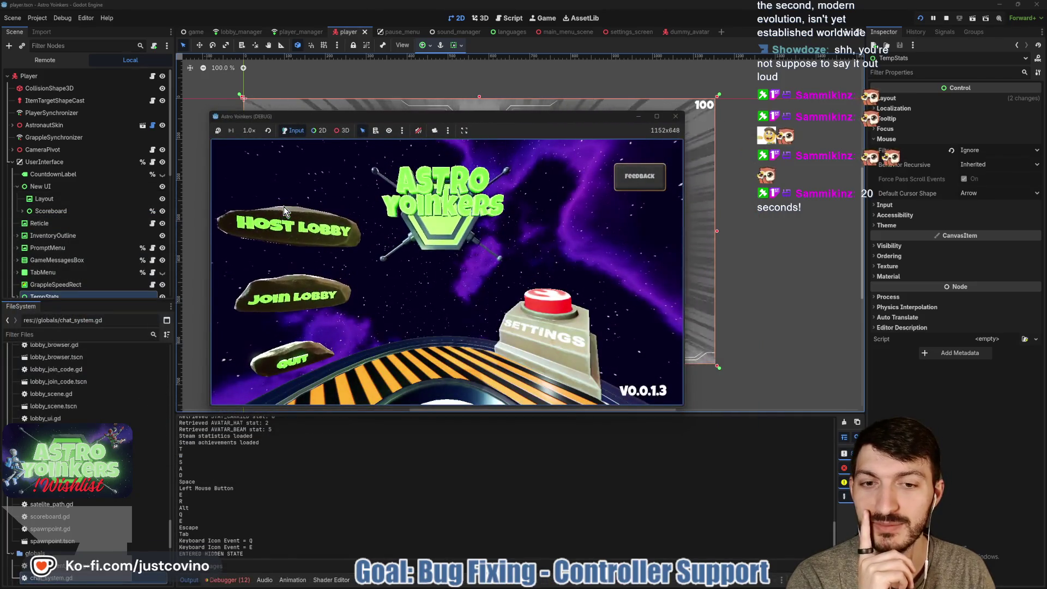
click(286, 210)
click(436, 223)
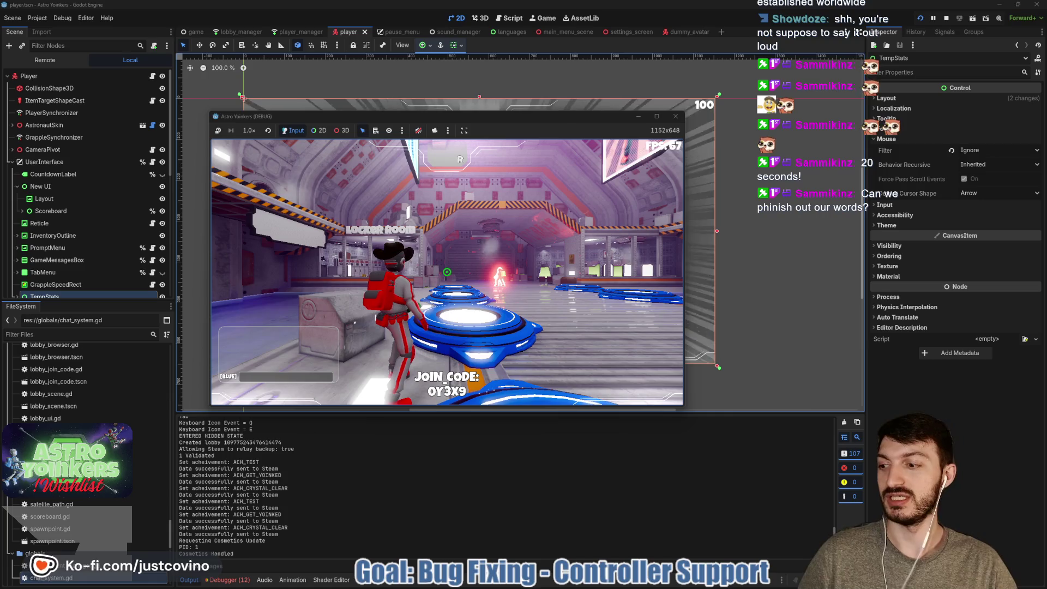
key(Escape)
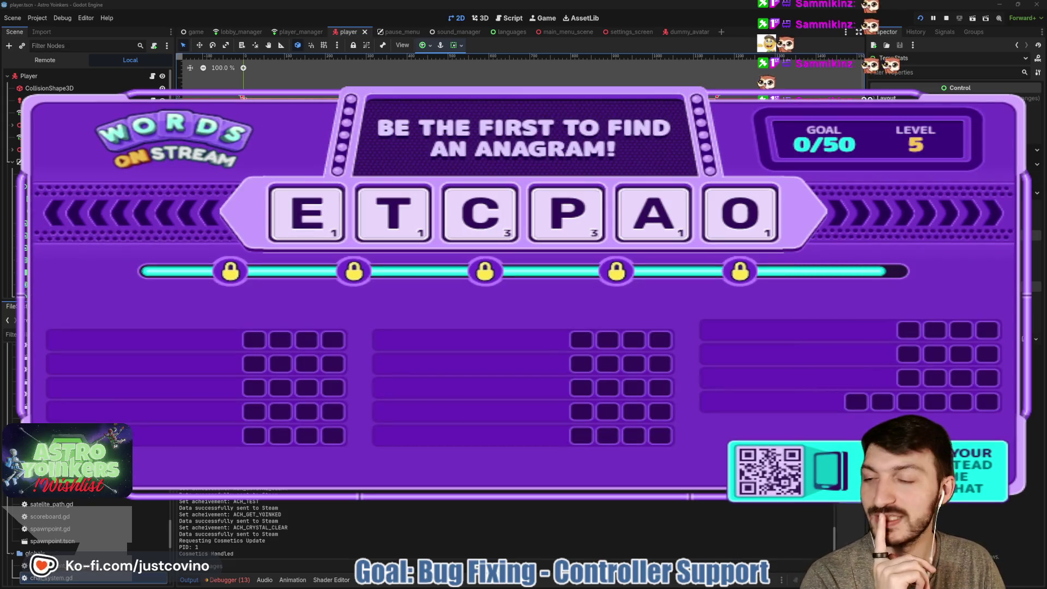
Step: Show the Remote scene tree and debugger panel, inspect a live node, then return to the editor
click(46, 59)
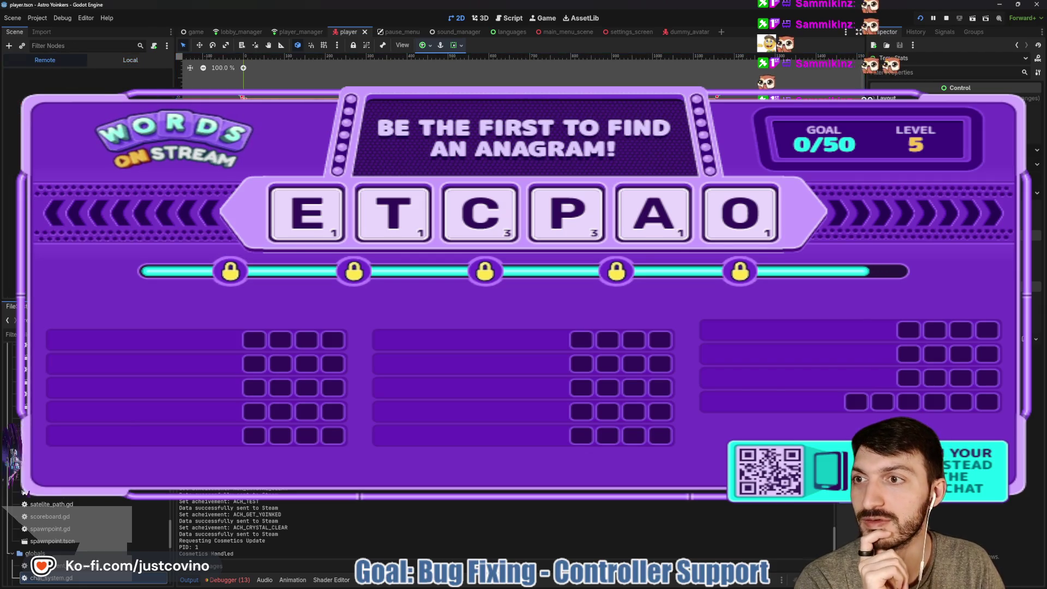
click(232, 581)
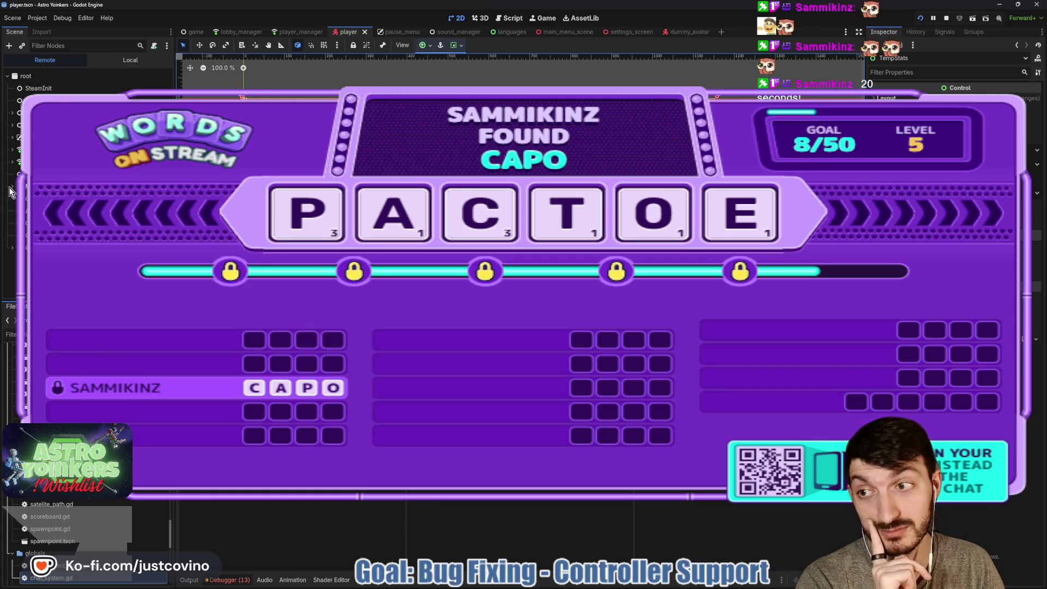
scroll(12, 192, down, 3)
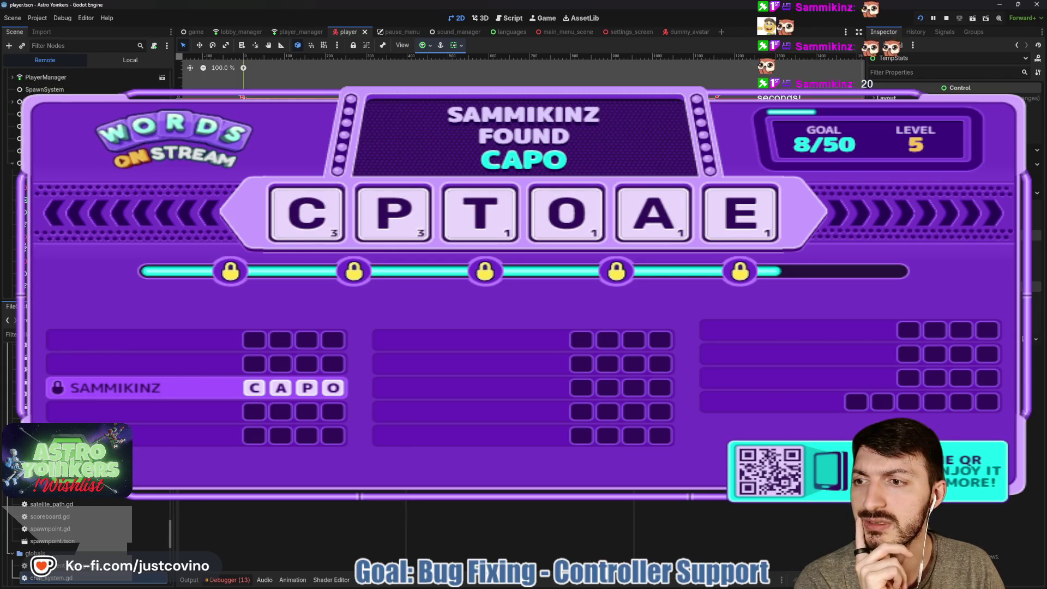
click(25, 254)
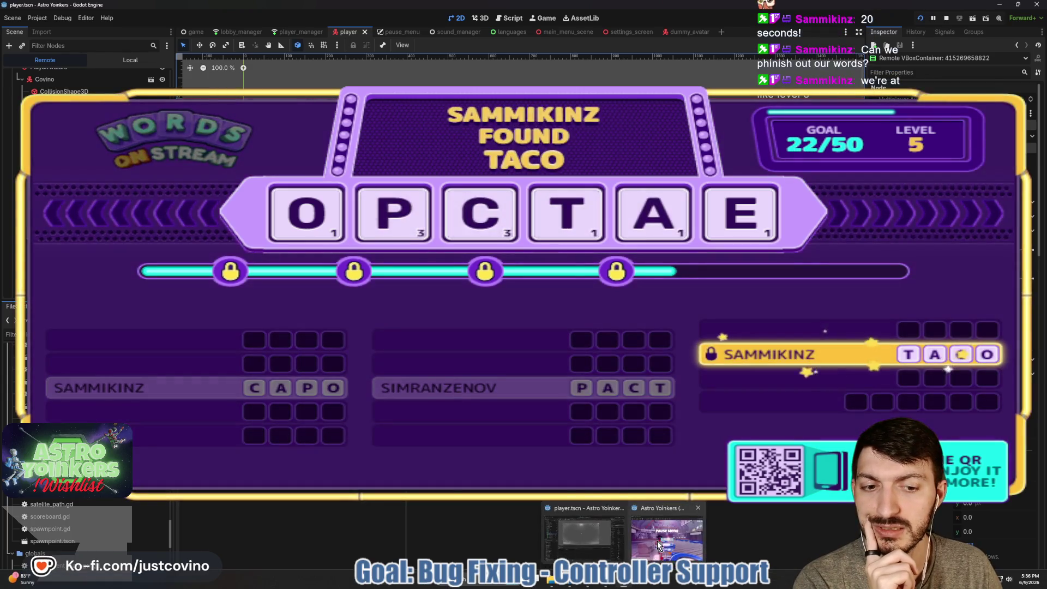
click(656, 541)
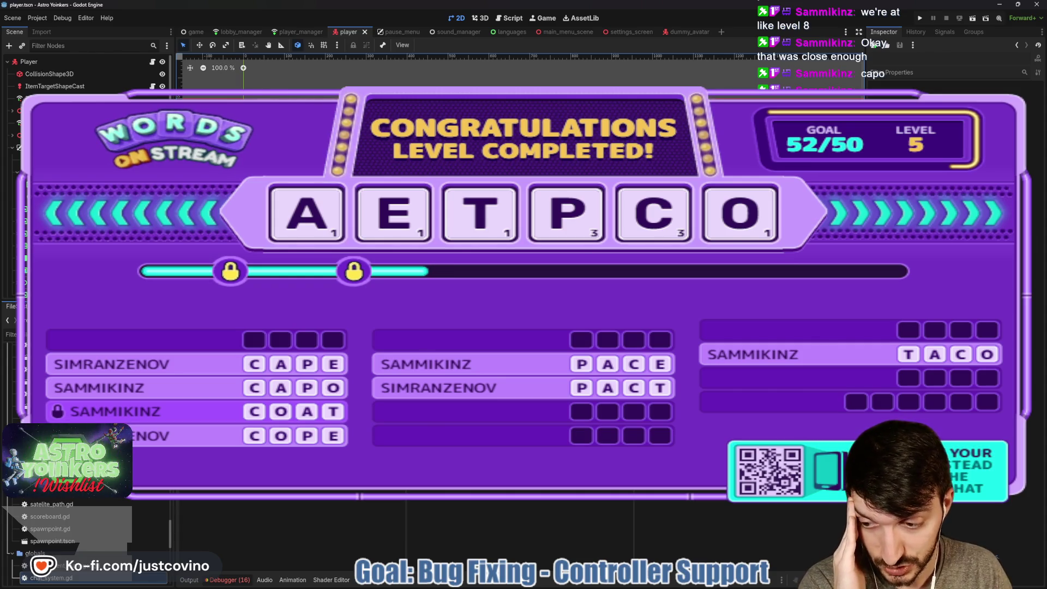
Step: Open chat_system.gd and glance through it
double_click(92, 569)
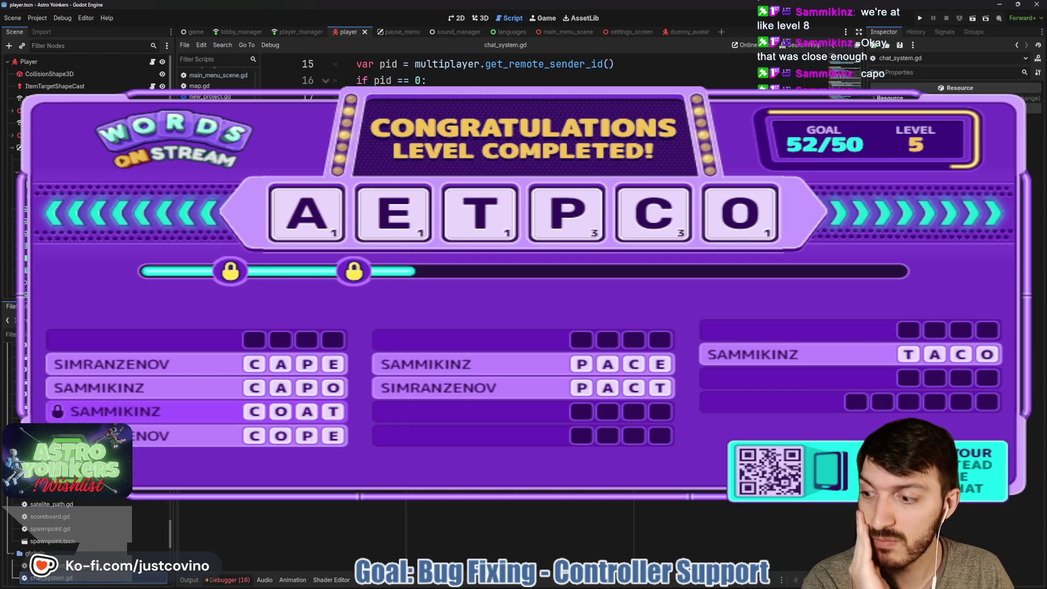
scroll(491, 76, up, 5)
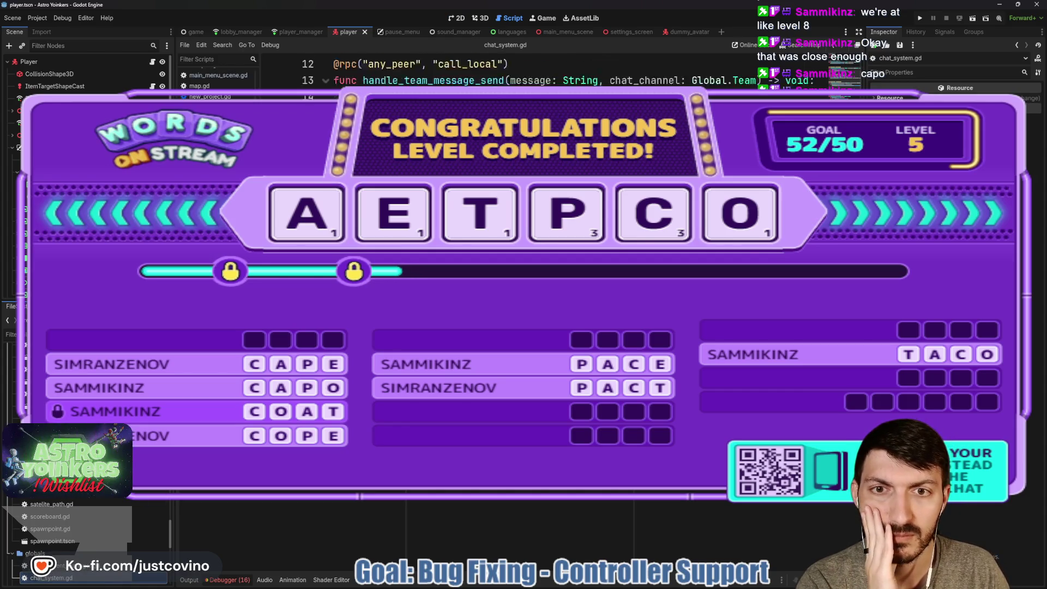
scroll(491, 76, down, 10)
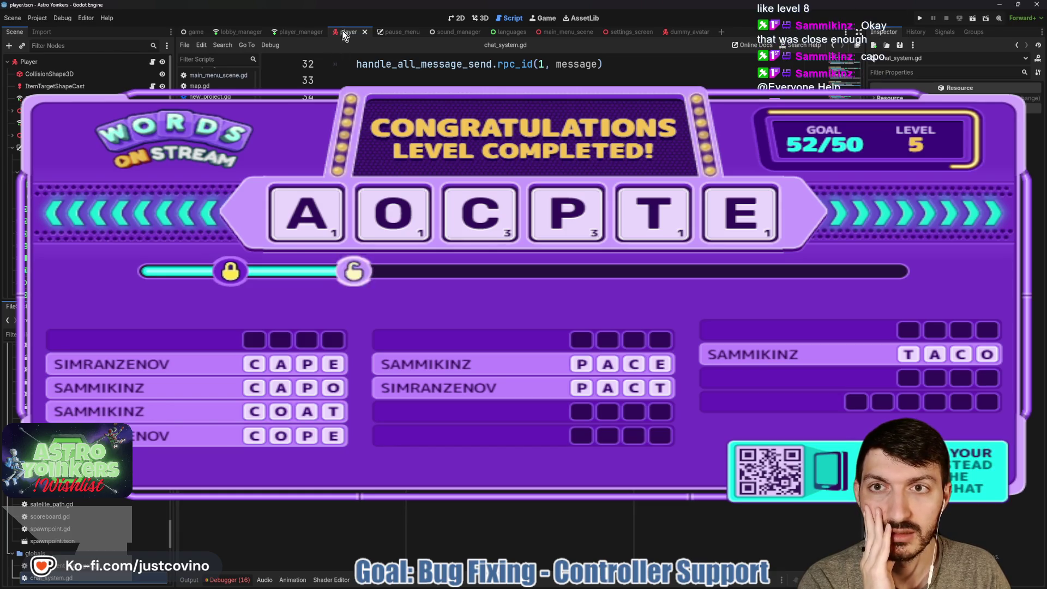
Step: Switch to the player scene, read player.gd from the top, and select the Player node
click(153, 62)
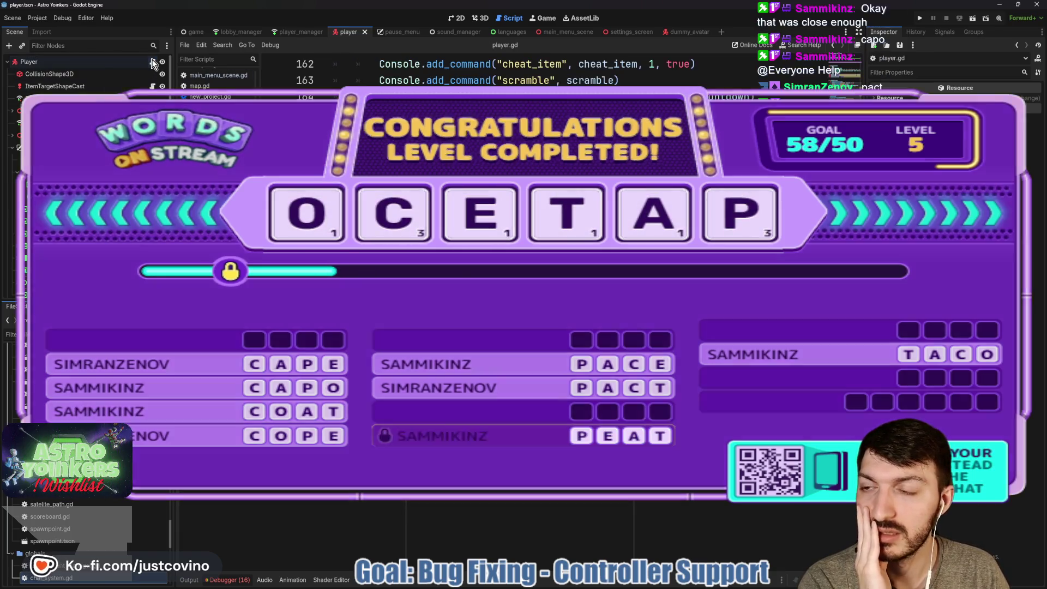
key(ctrl+Home)
scroll(420, 71, down, 1)
scroll(419, 71, down, 3)
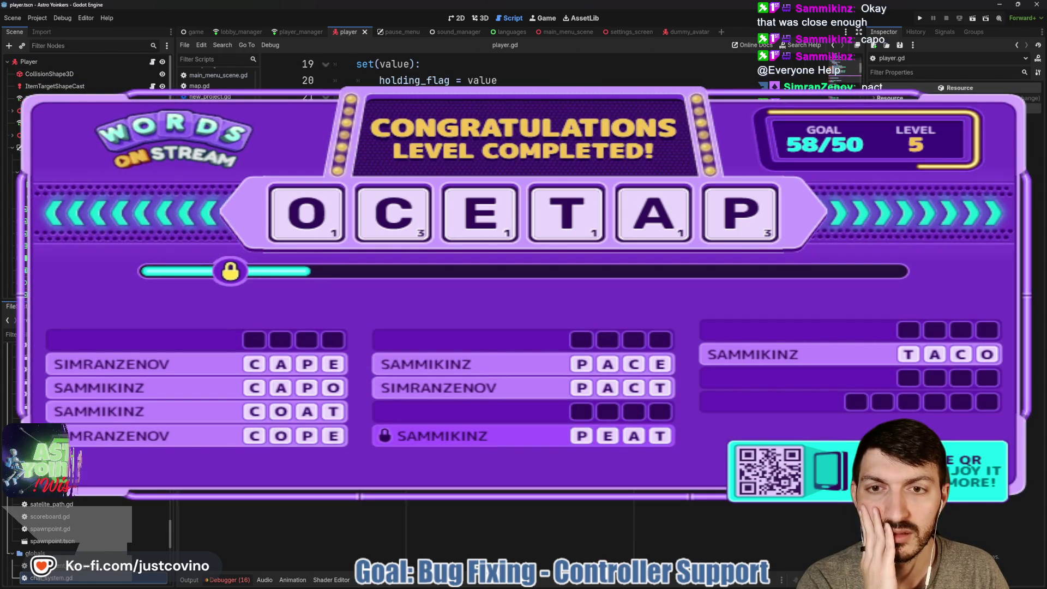
scroll(420, 71, down, 10)
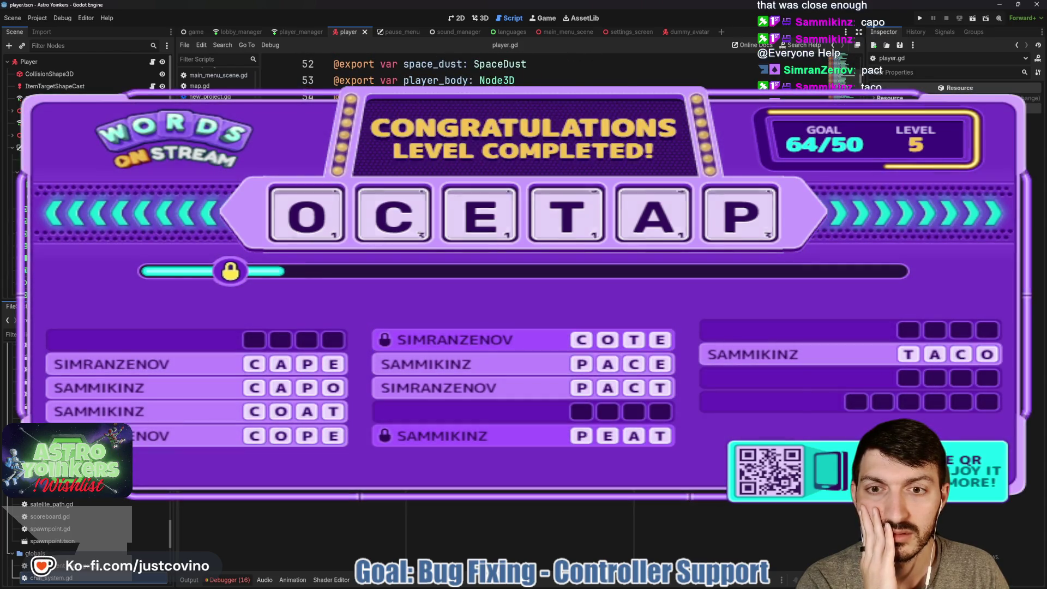
scroll(420, 71, down, 3)
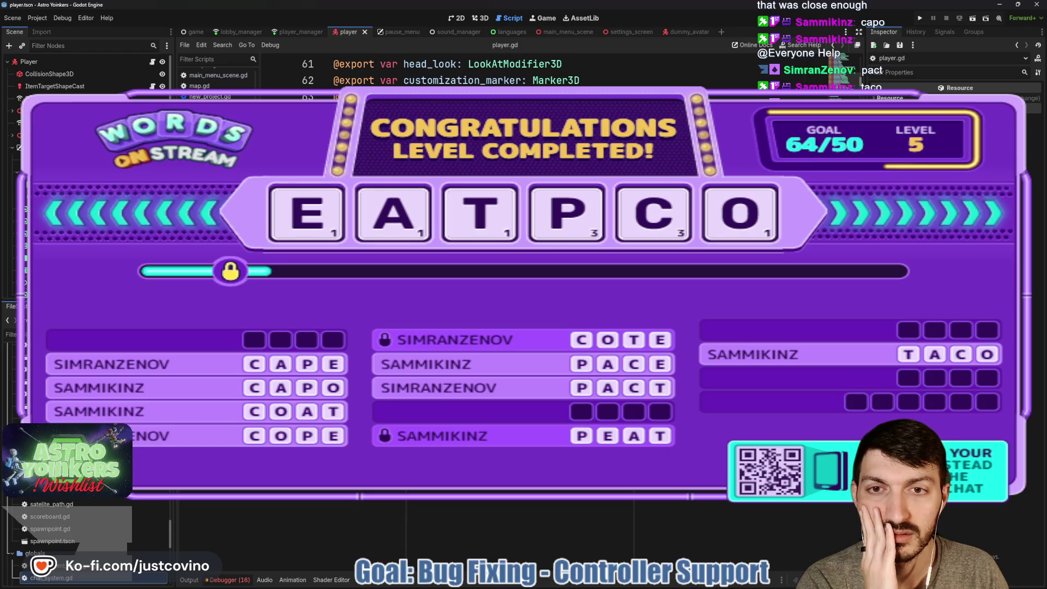
scroll(420, 71, up, 2)
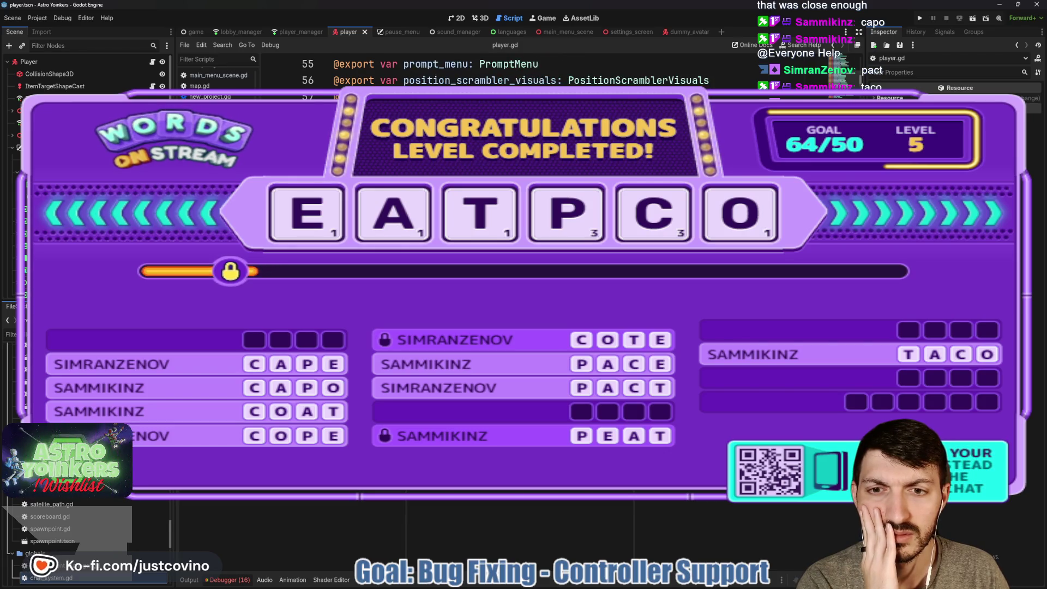
scroll(420, 71, up, 3)
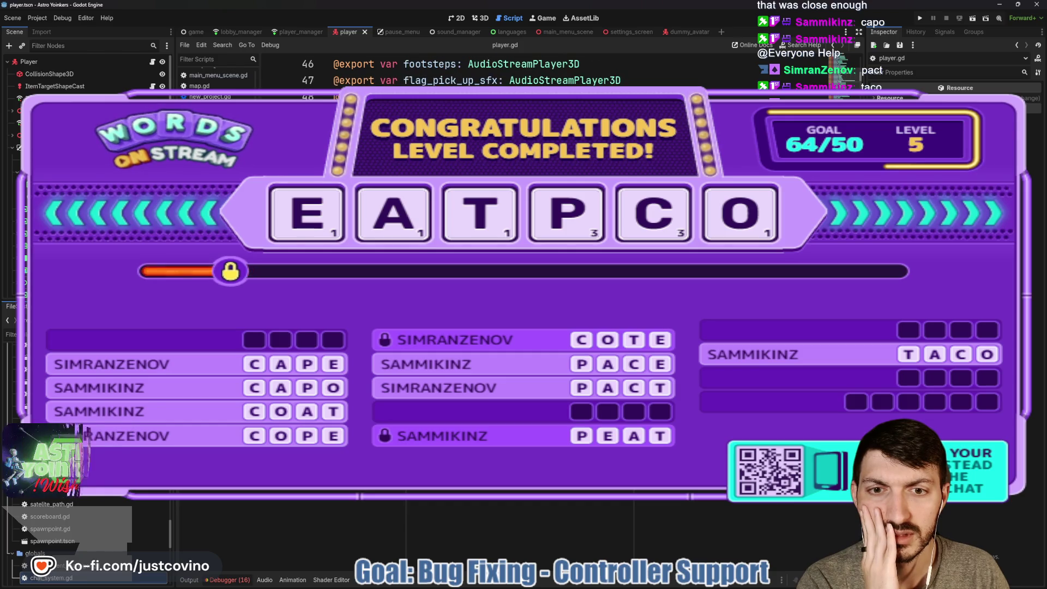
click(83, 64)
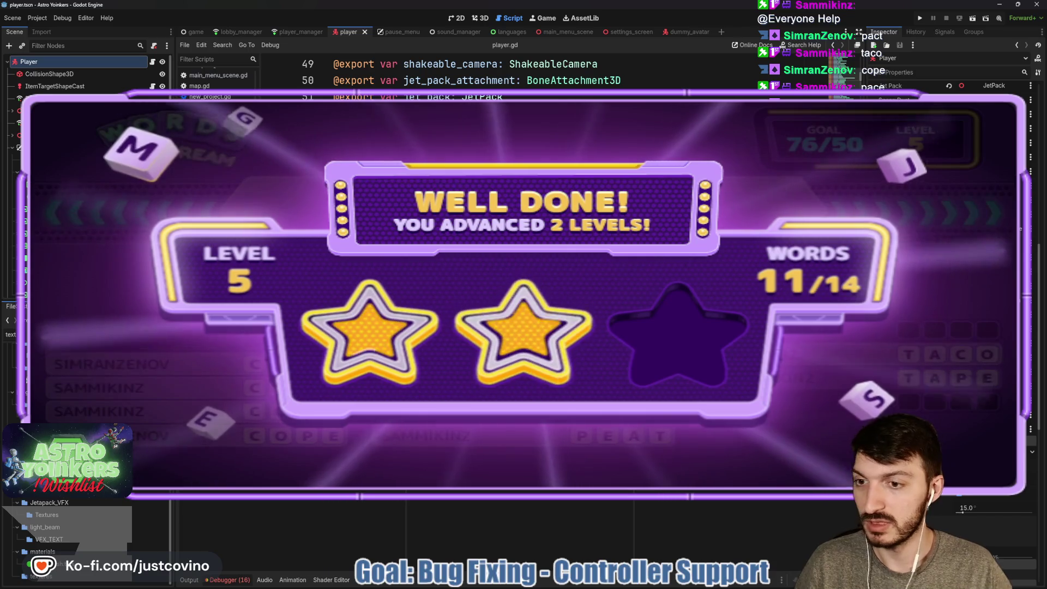
Step: Open text_chat.gd from the FileSystem filter 'ext' and save with Ctrl+S
text(ext)
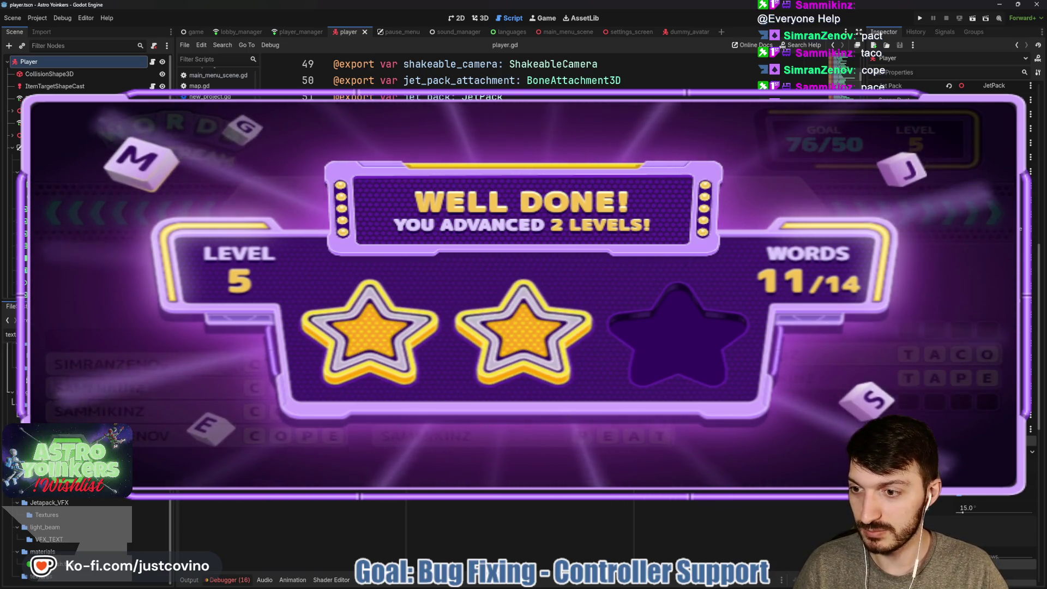
key(Return)
scroll(490, 71, up, 15)
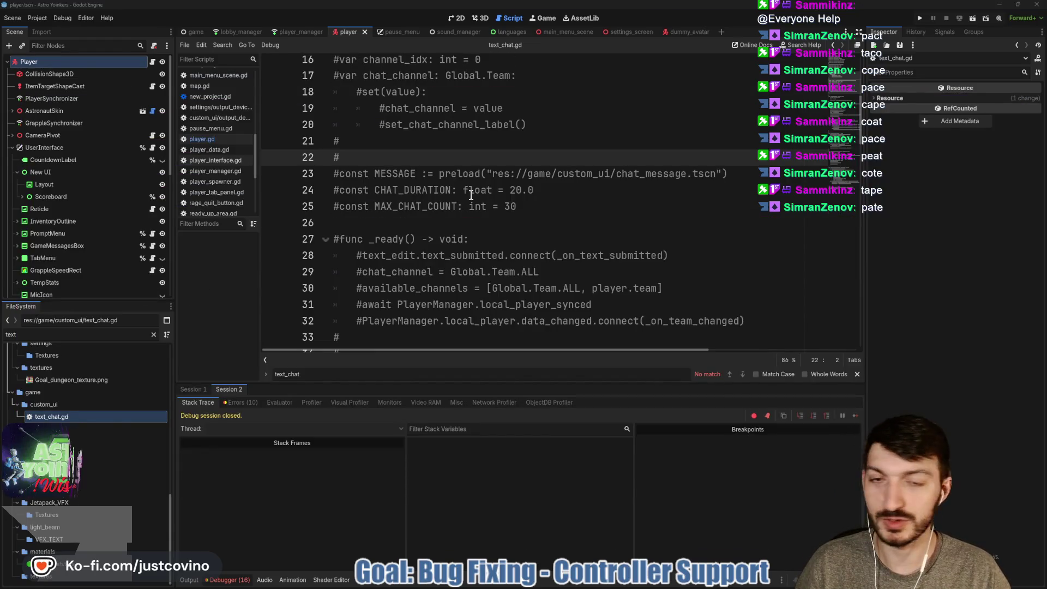
click(465, 191)
key(ctrl+s)
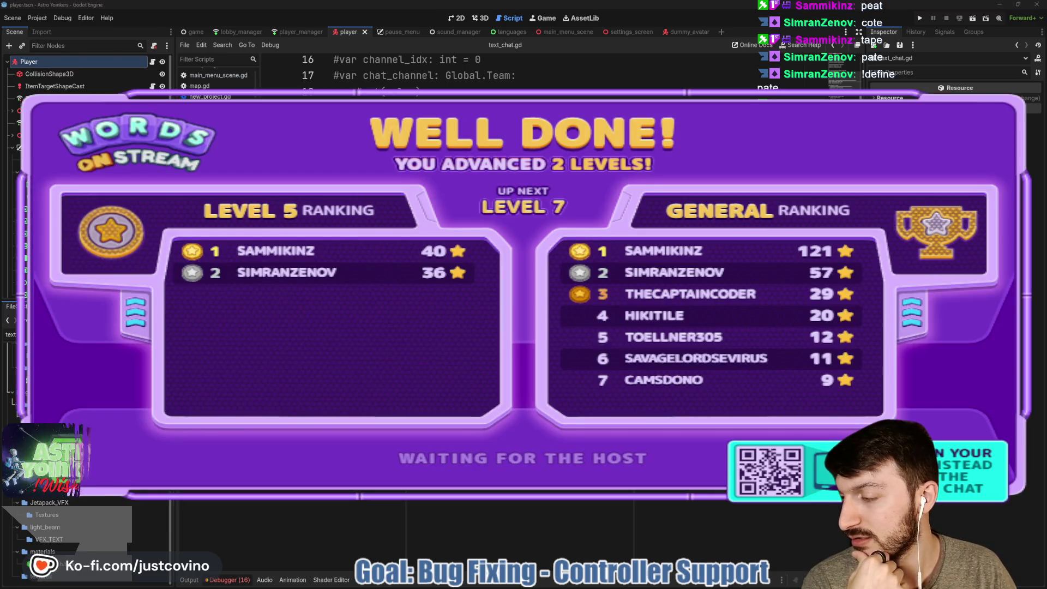
Step: Look over the commented-out text_chat.gd code, then switch to the 2D view
scroll(491, 310, up, 5)
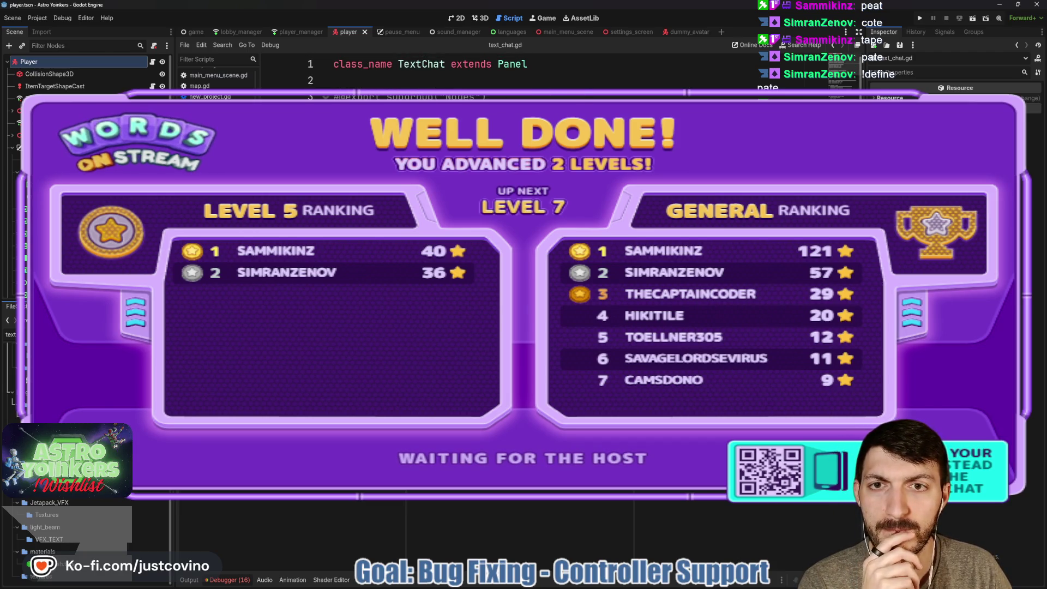
scroll(491, 311, down, 5)
scroll(491, 311, down, 1)
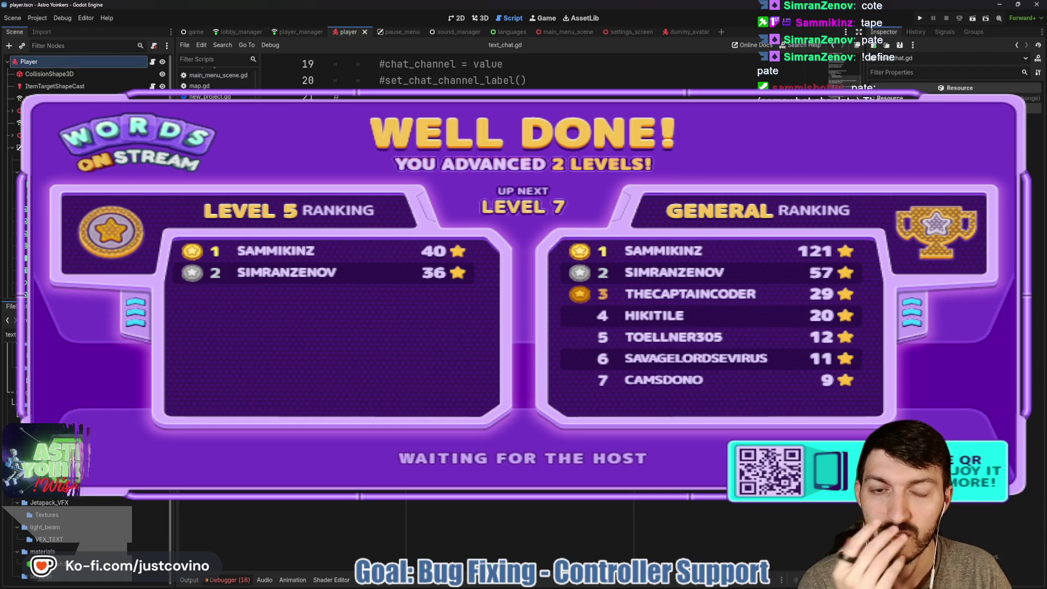
scroll(490, 311, down, 2)
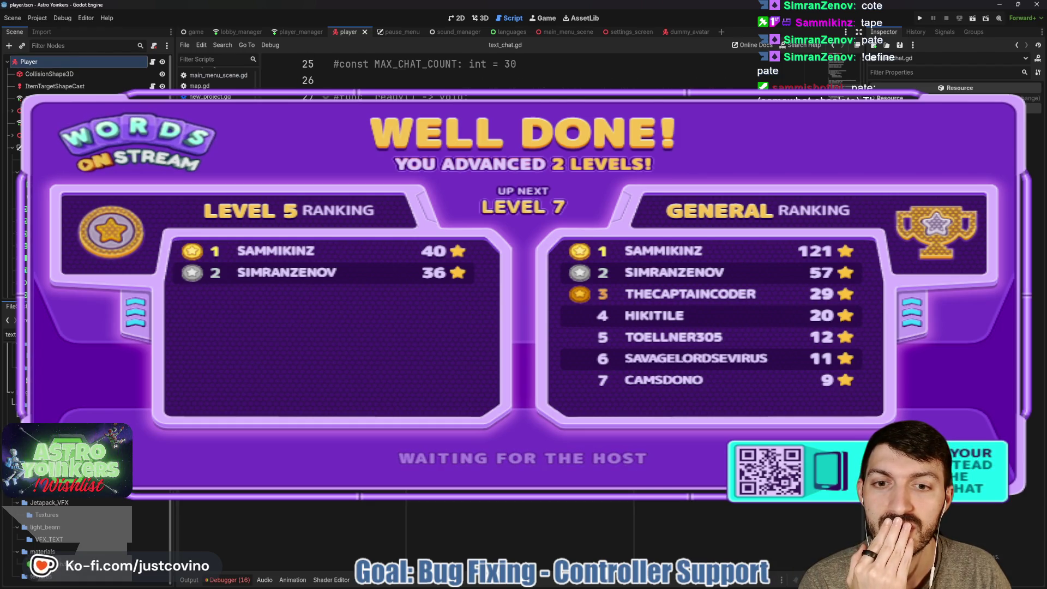
scroll(491, 310, up, 2)
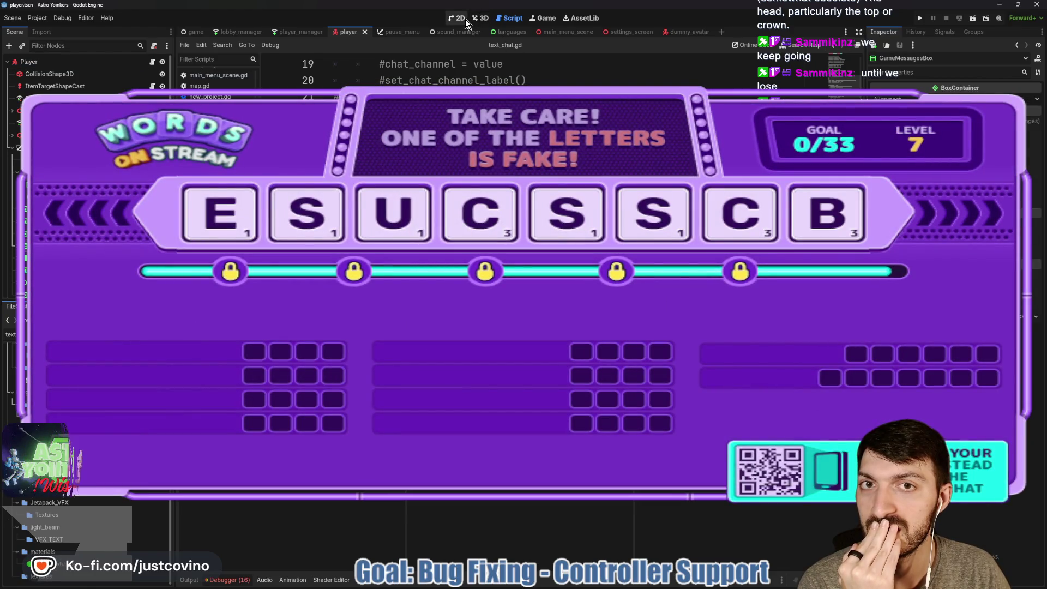
click(460, 19)
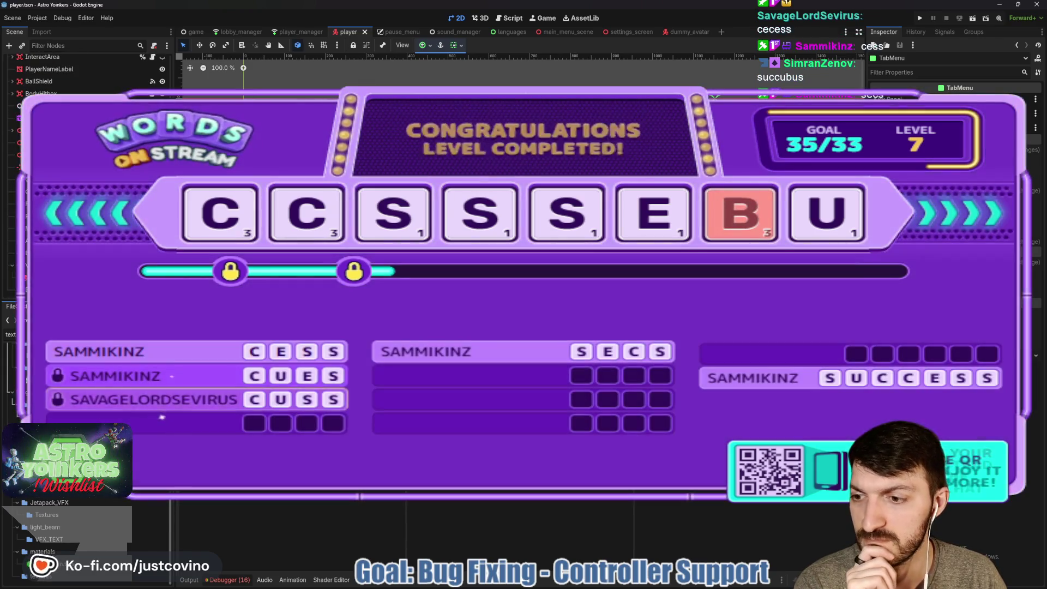
Step: Open the chat_message scene and its chat_message.gd script, then run the project with F5
key(ctrl+F3)
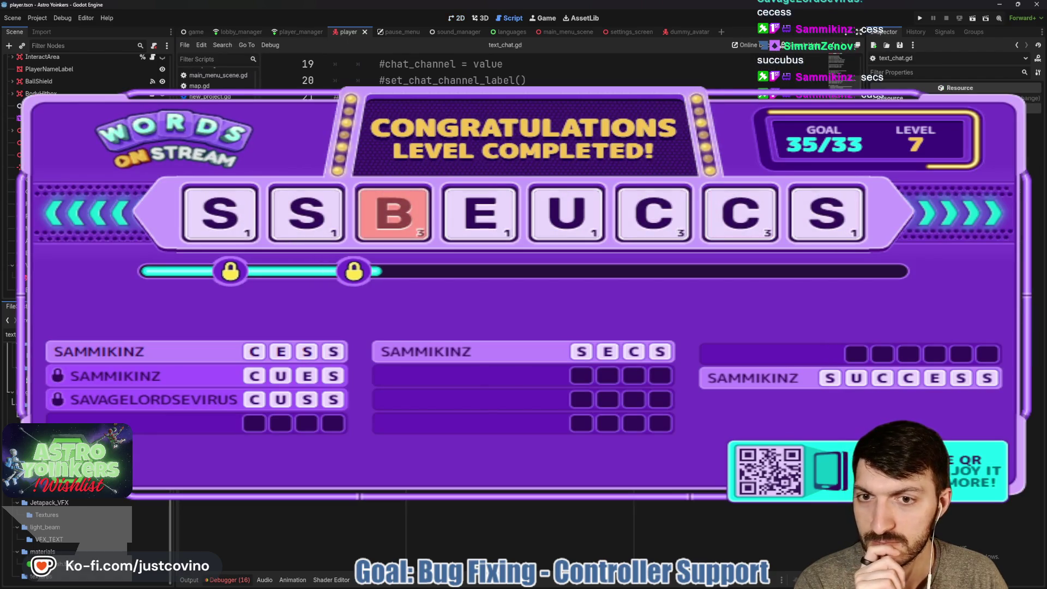
scroll(491, 71, down, 10)
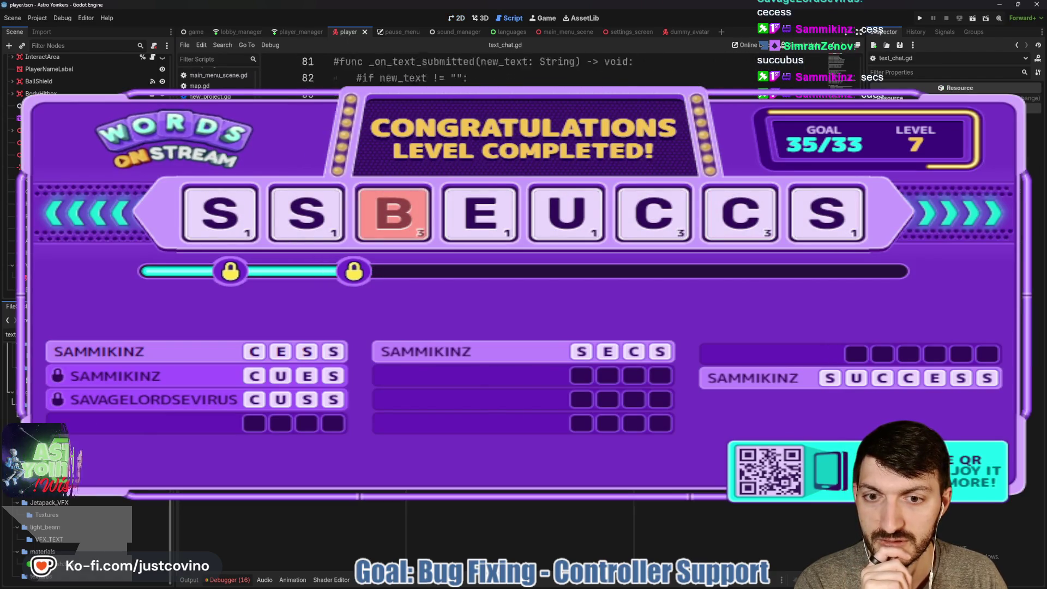
scroll(490, 71, up, 15)
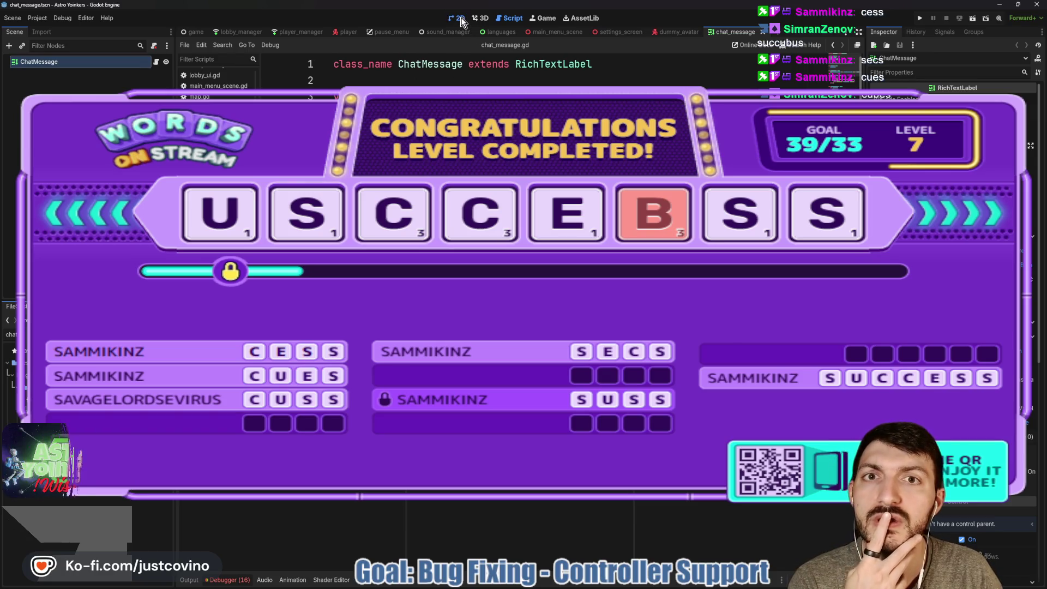
click(460, 18)
click(503, 22)
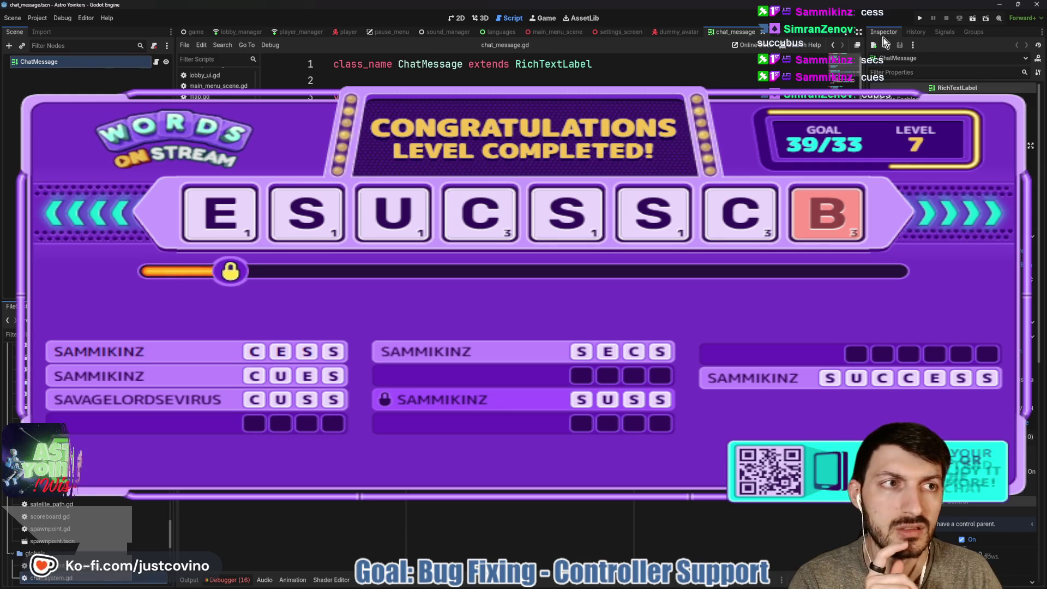
key(F5)
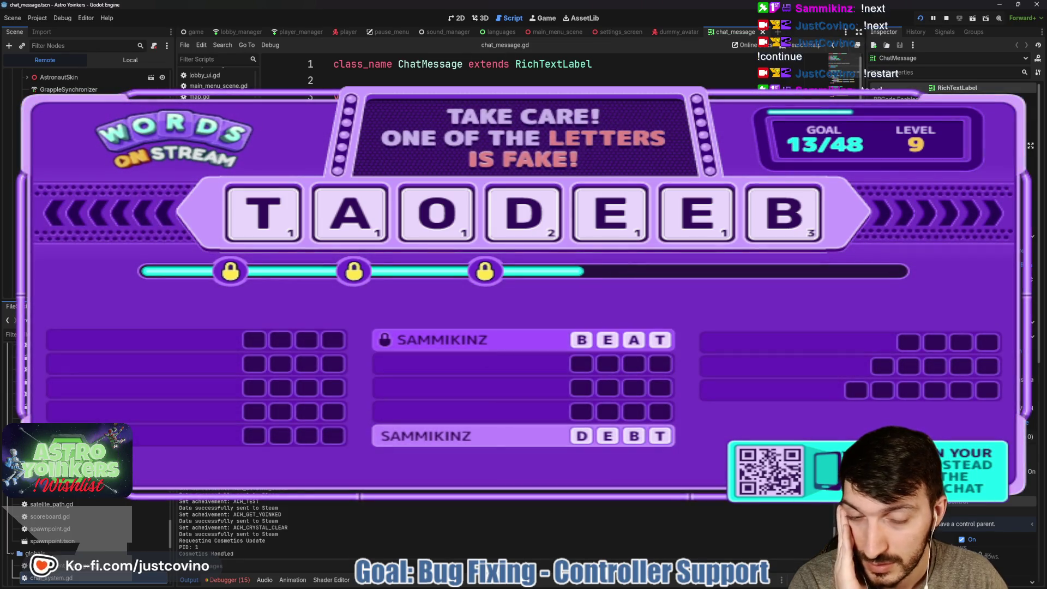
Step: Stop the running game and return to the dummy_avatar scene
mouse_move(615, 585)
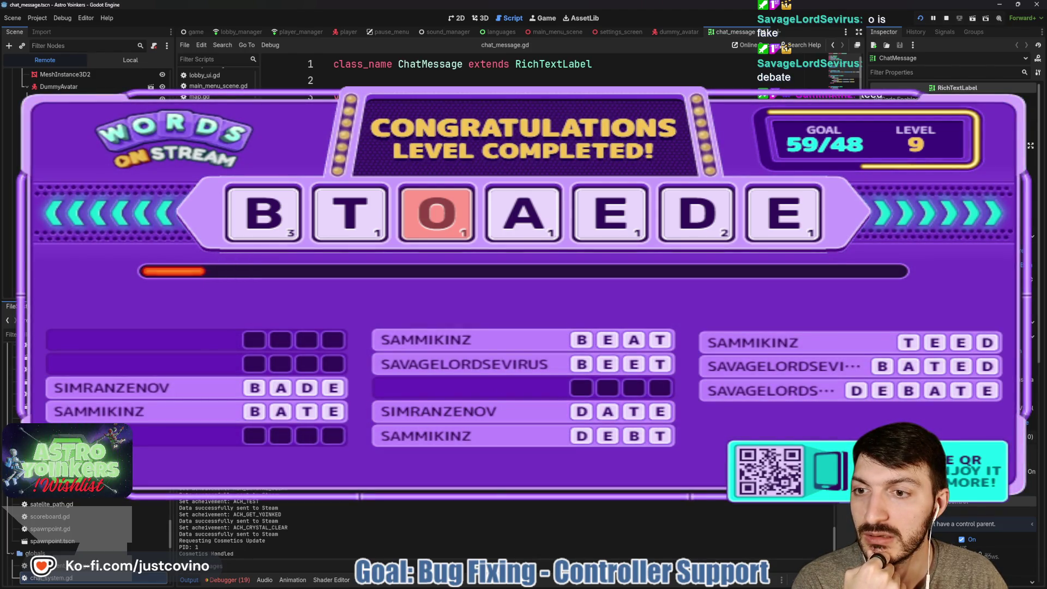
click(946, 20)
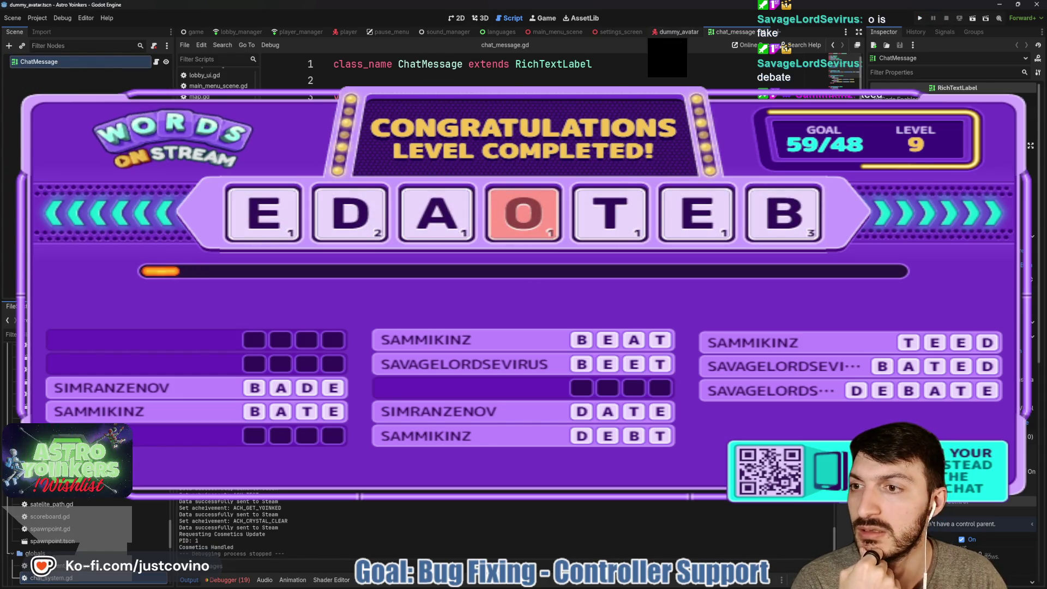
click(676, 32)
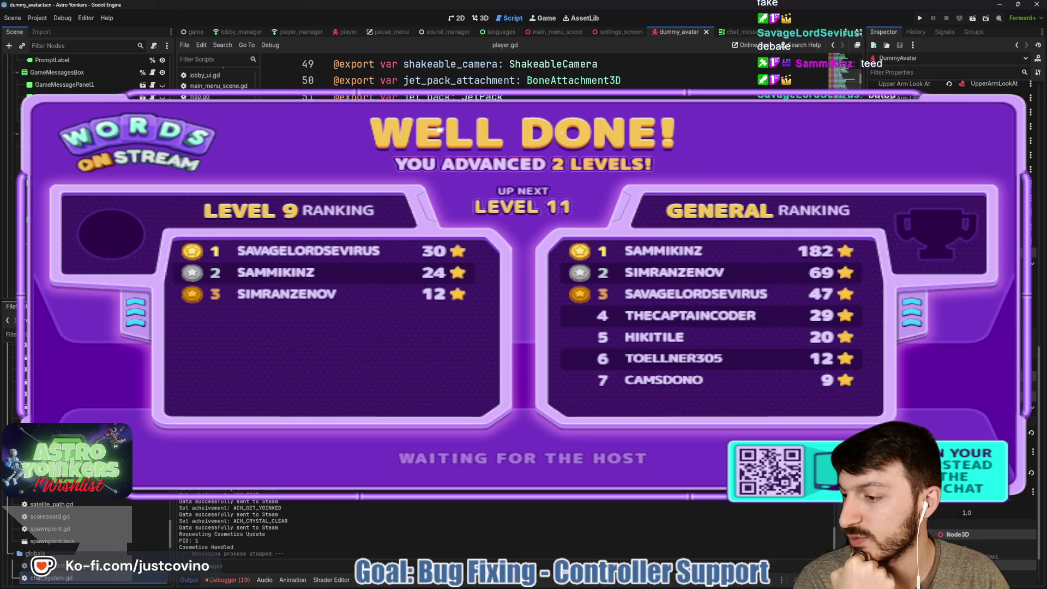
Step: Delete the TextChat node and its children from dummy_avatar and save the scene
scroll(74, 276, down, 2)
scroll(73, 276, down, 4)
scroll(75, 271, down, 1)
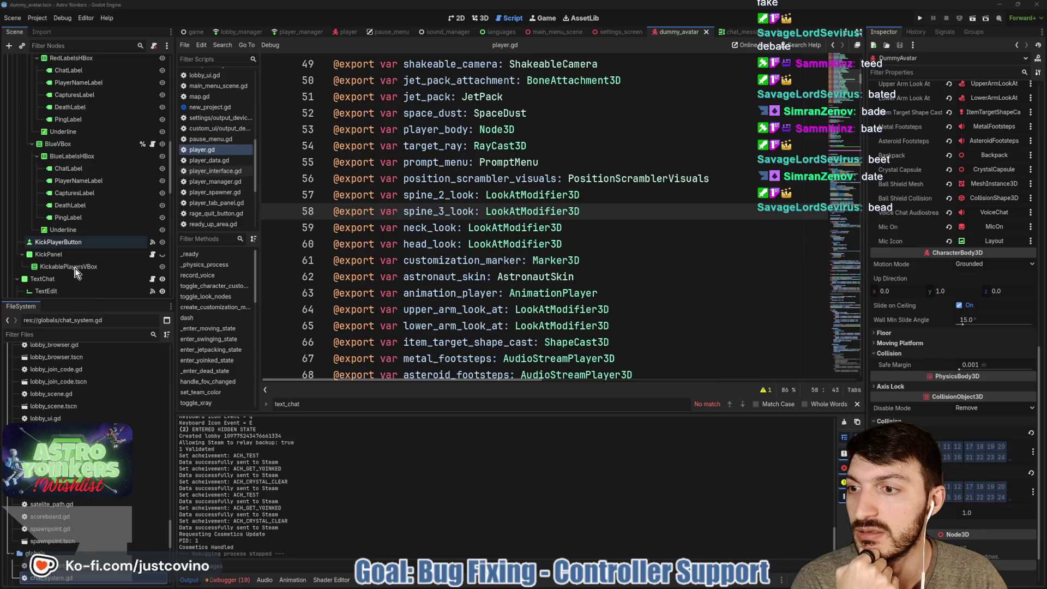
scroll(63, 260, down, 2)
click(53, 219)
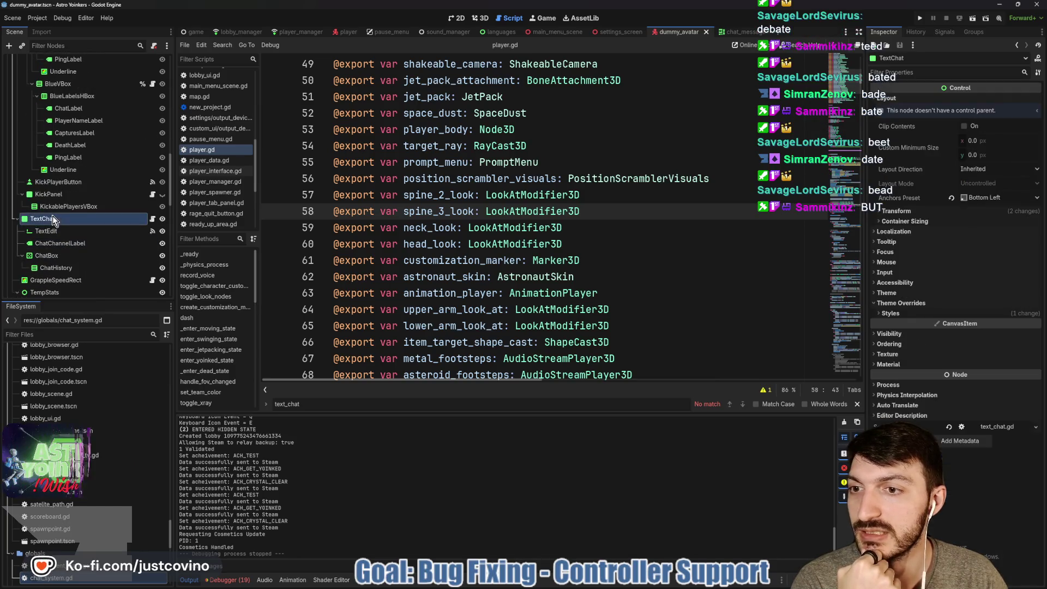
key(Delete)
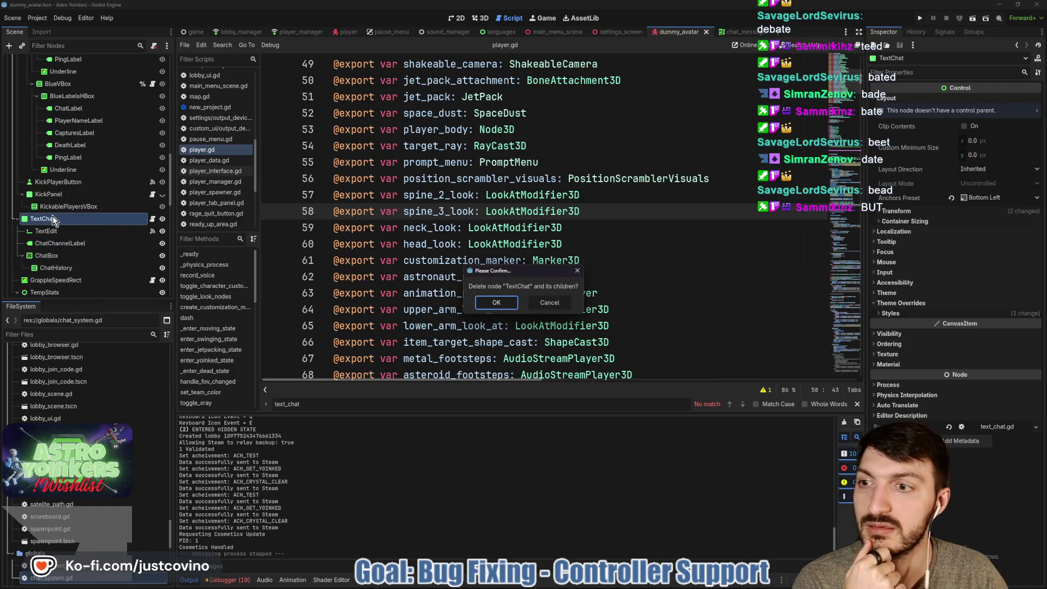
click(502, 302)
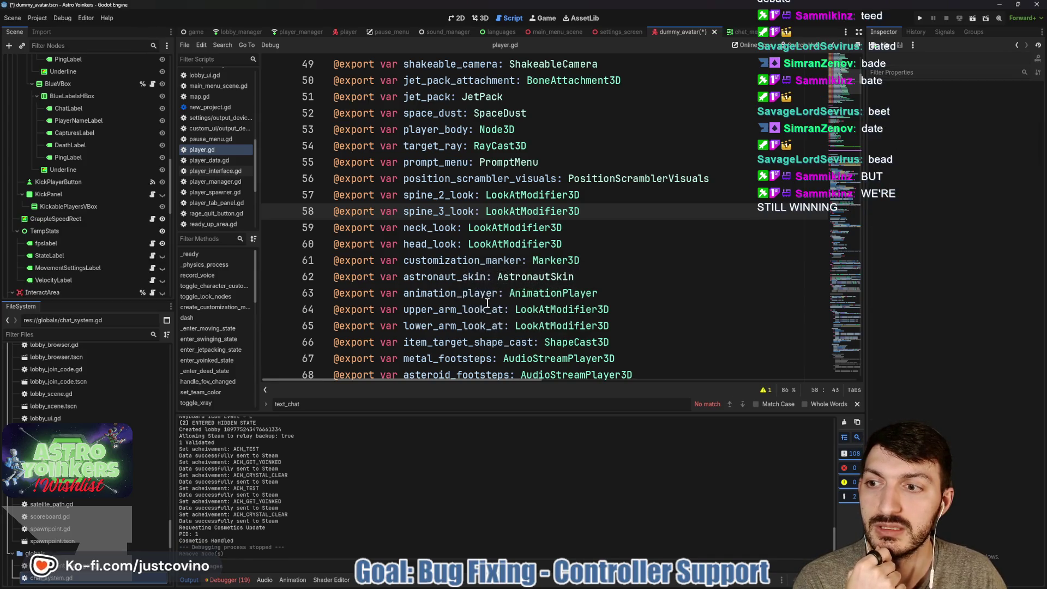
key(ctrl+s)
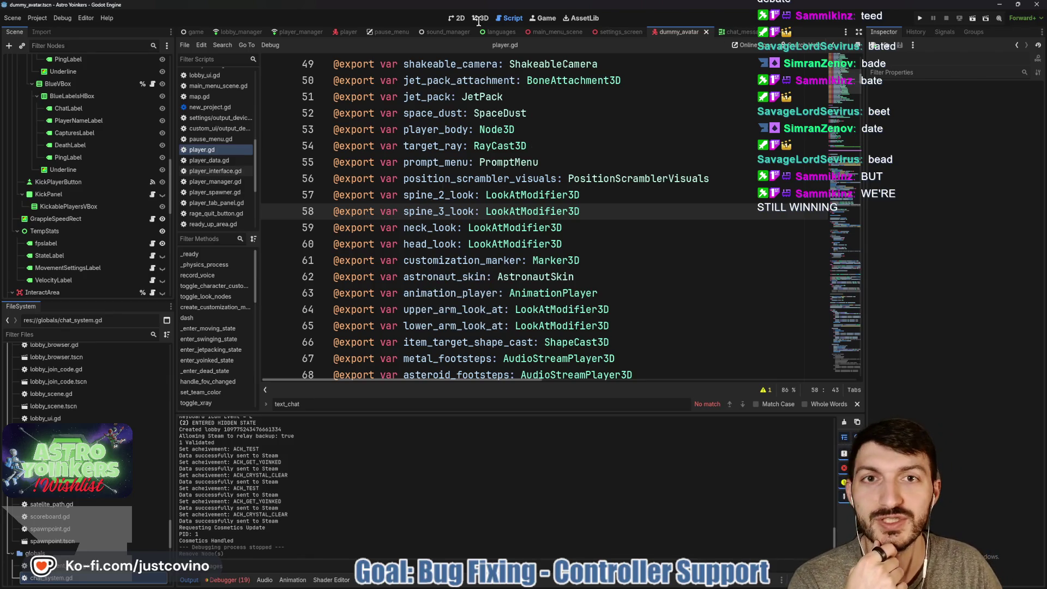
click(459, 19)
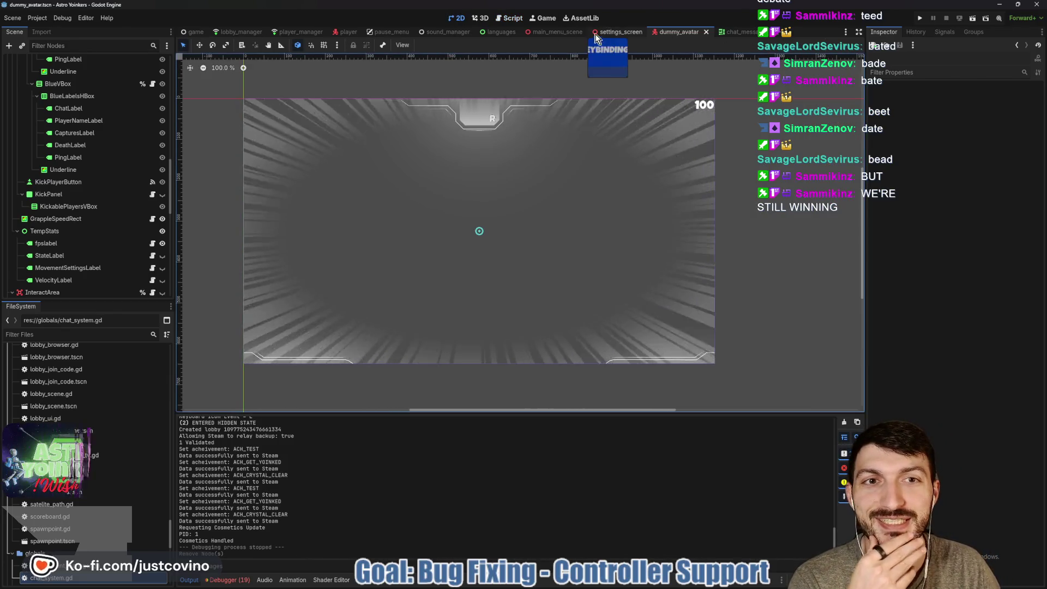
Step: In the player scene, expand TabMenu's VBoxContainer and inspect the ChatLabel and RedVBox nodes
click(346, 31)
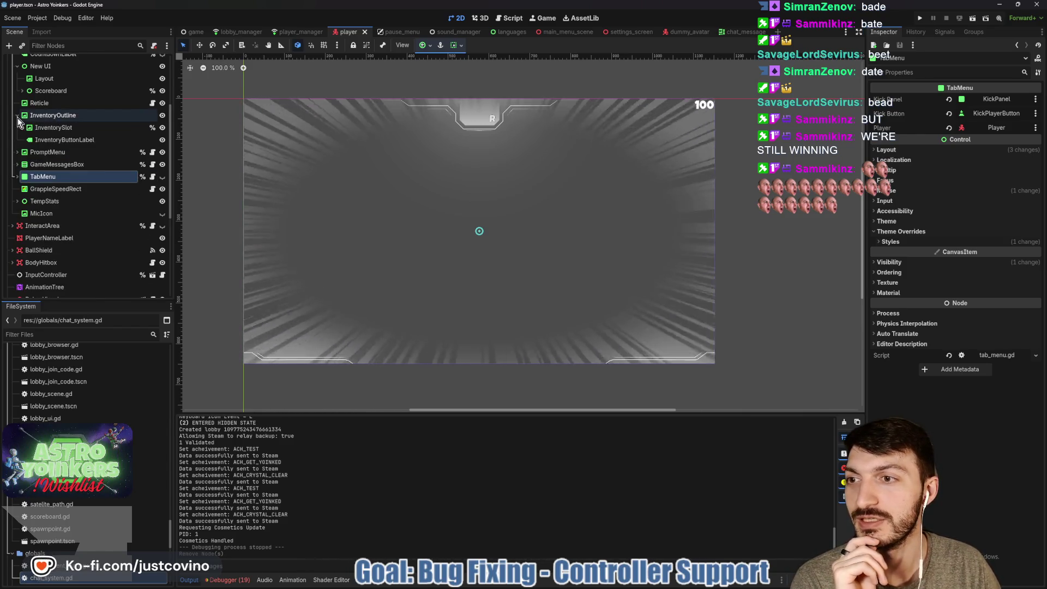
click(17, 152)
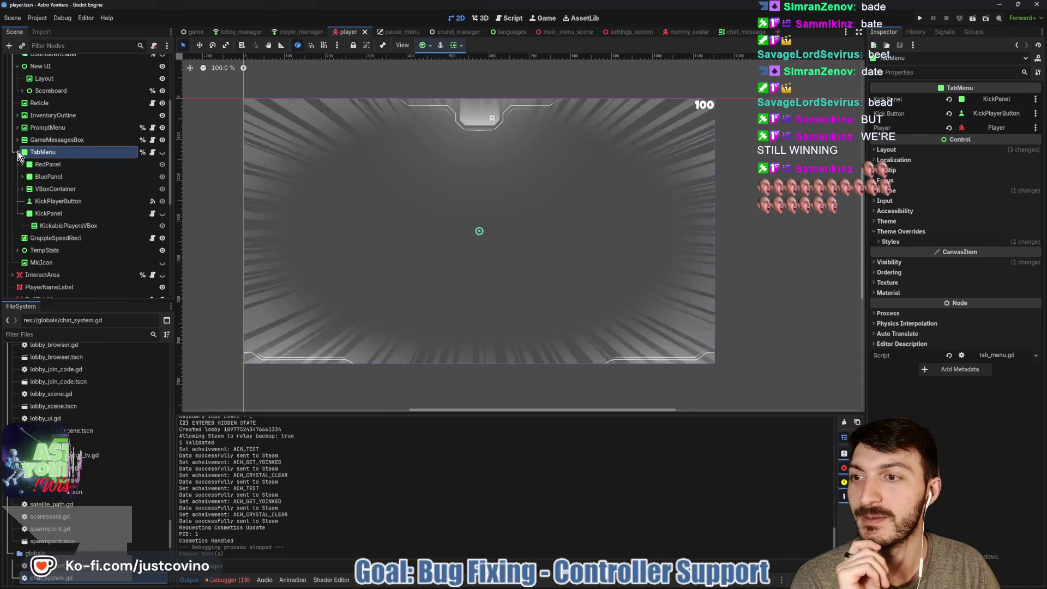
click(22, 188)
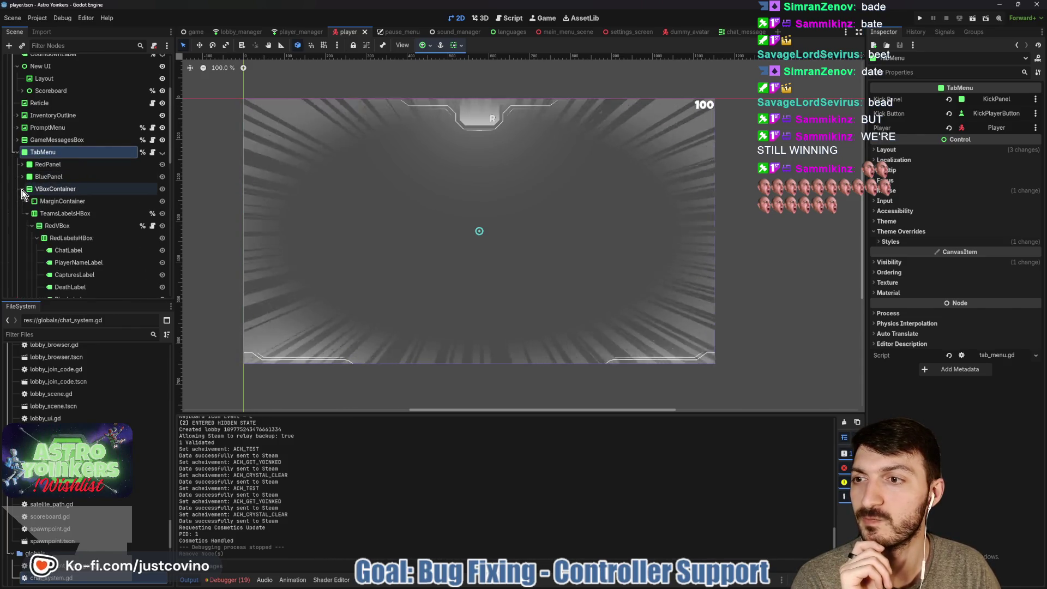
click(95, 250)
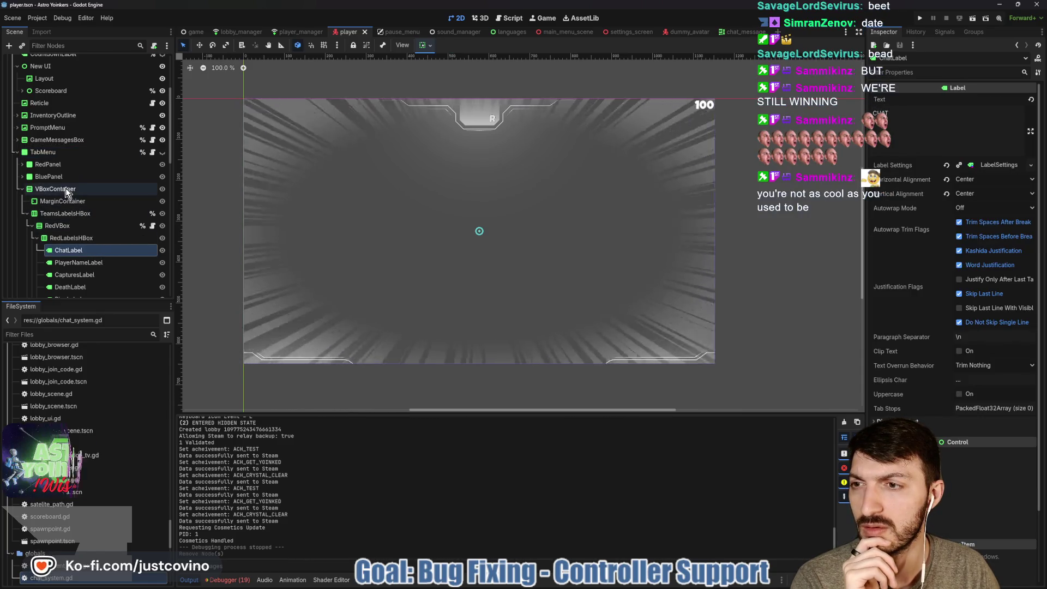
click(74, 226)
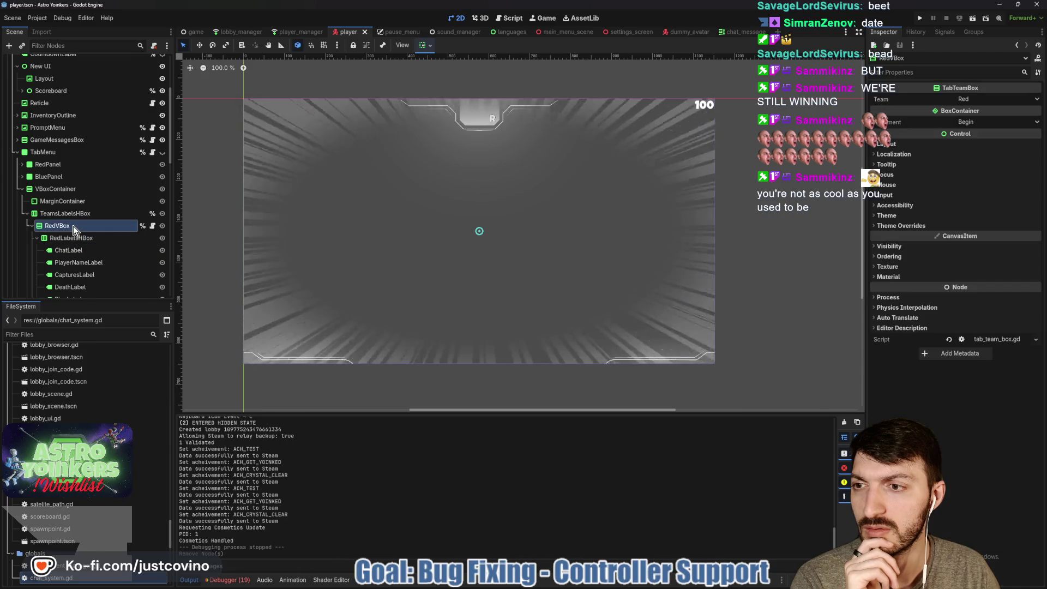
scroll(75, 229, down, 2)
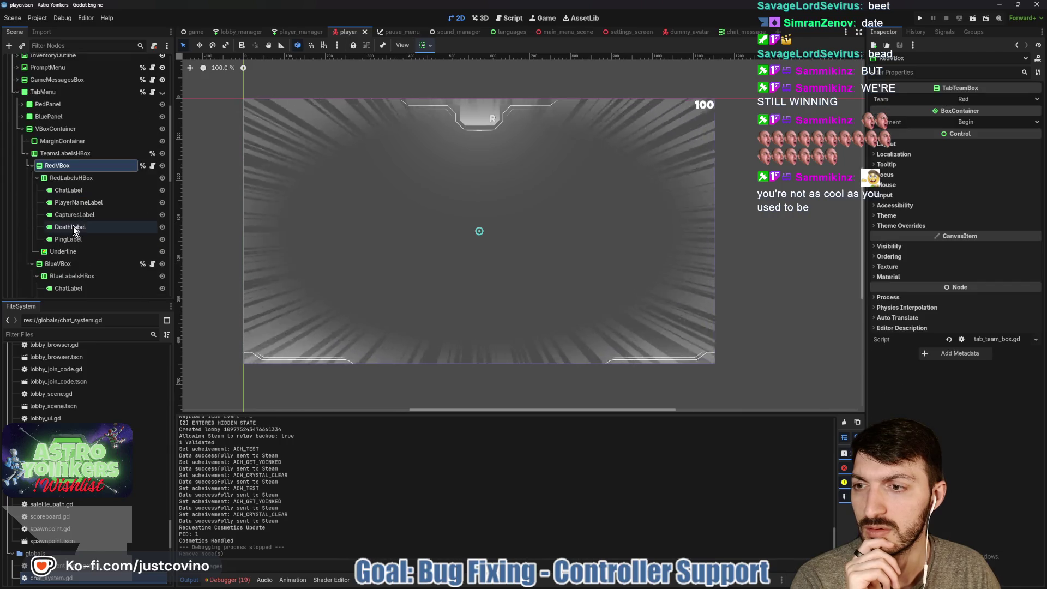
click(68, 190)
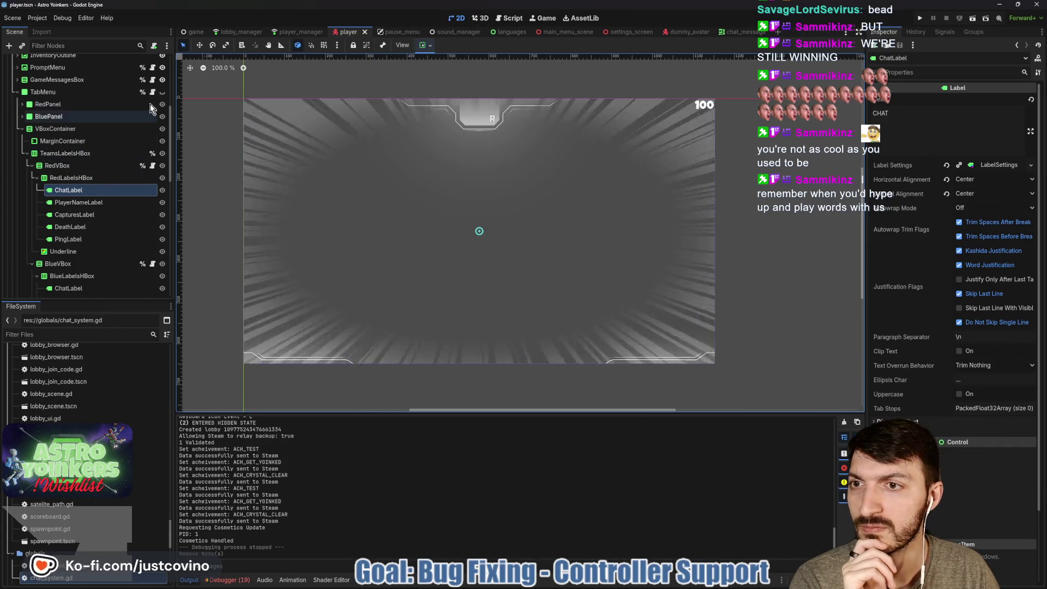
Step: Toggle TabMenu visible then hidden again, collapse its tree, and save the player scene
click(163, 92)
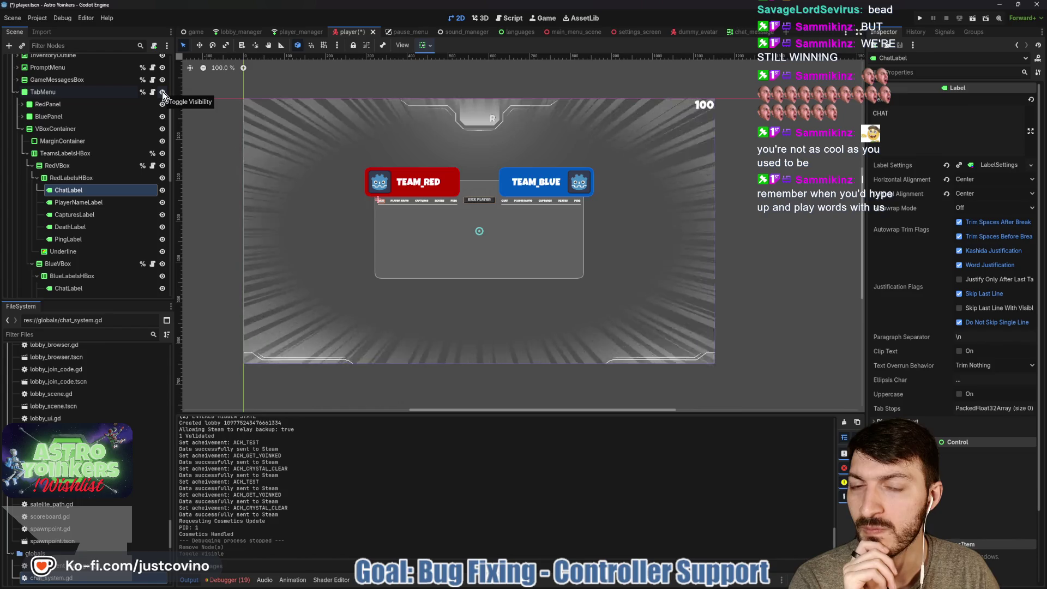
click(163, 92)
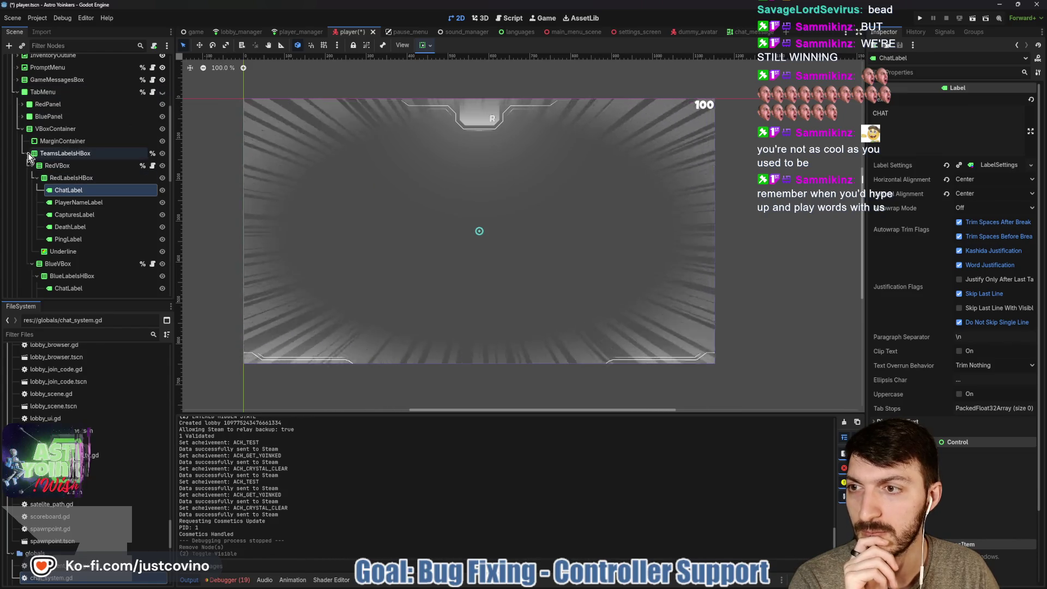
click(21, 129)
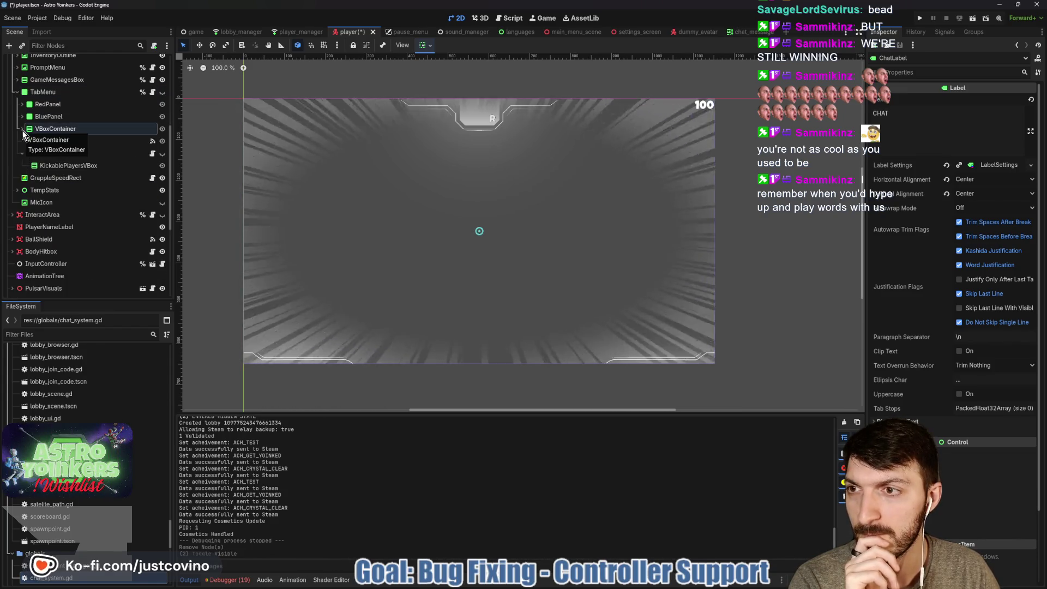
click(17, 92)
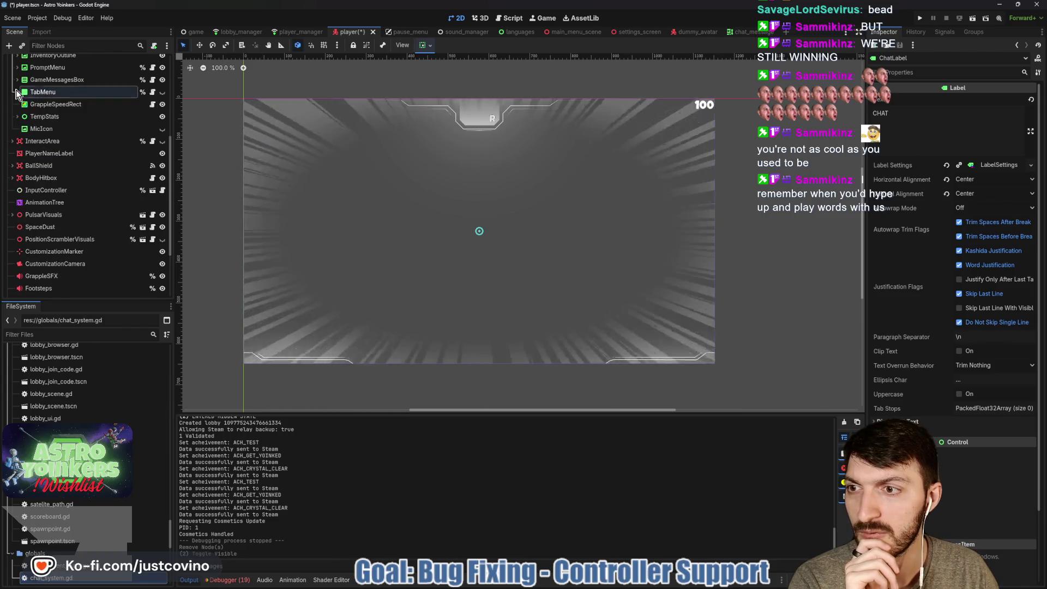
key(ctrl+s)
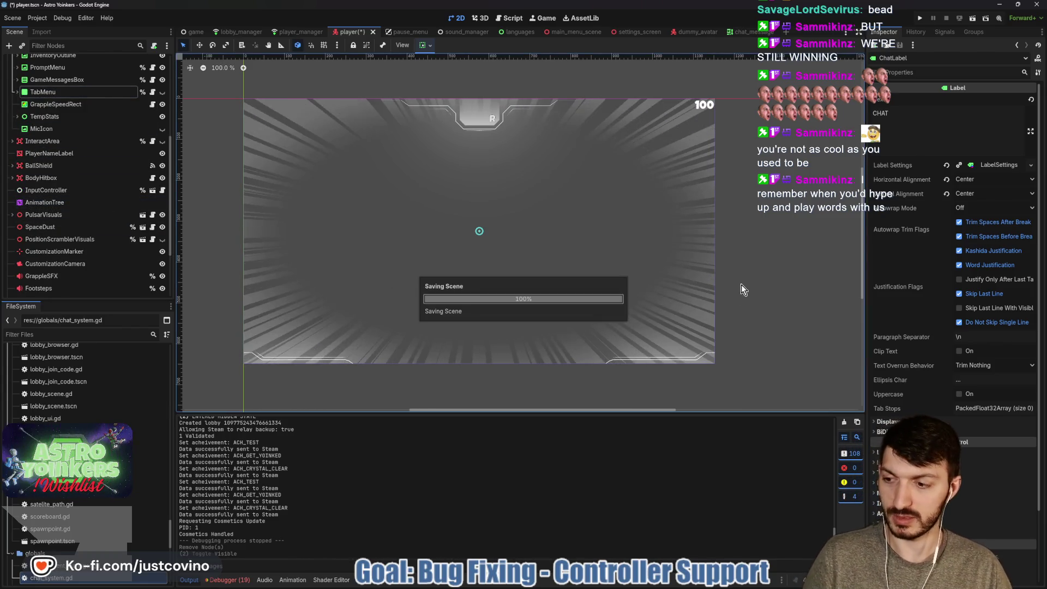
Step: Test-run the game, host a private lobby to reach the locker room, then stop with F8
click(919, 19)
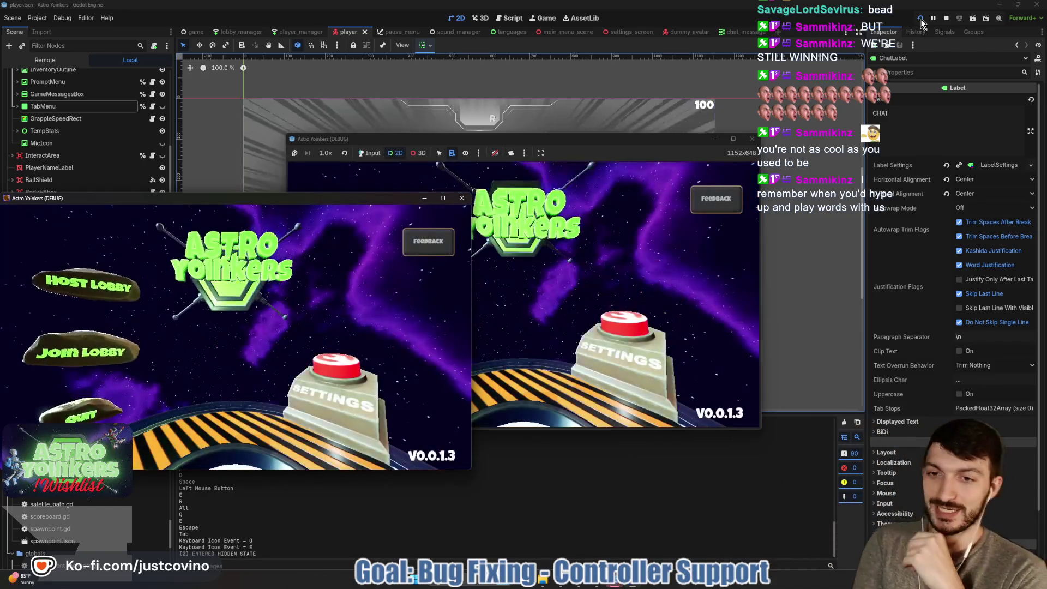
click(462, 197)
click(421, 152)
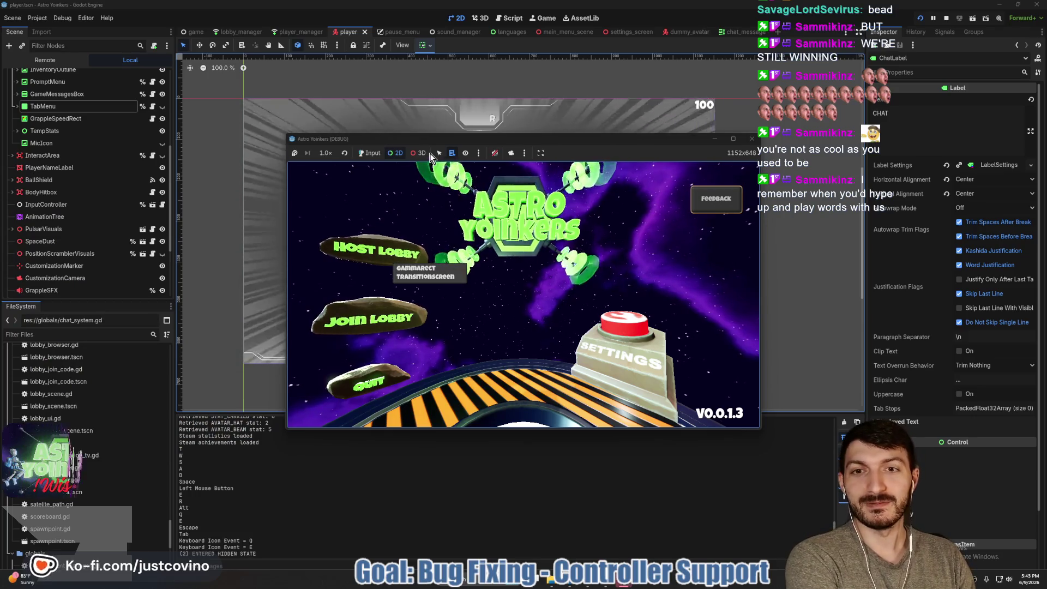
click(373, 252)
click(378, 253)
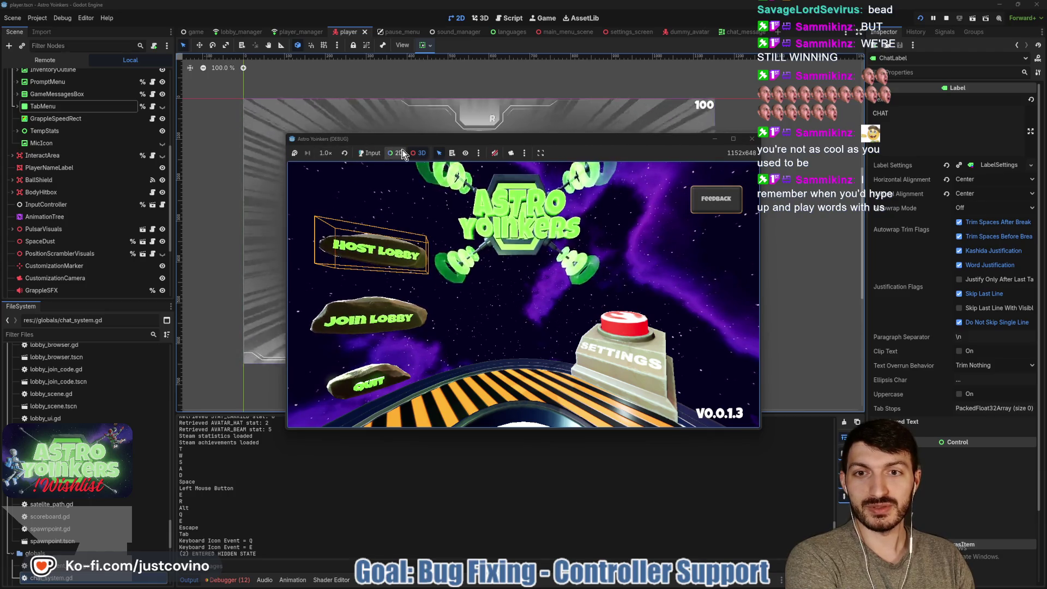
click(370, 153)
click(381, 254)
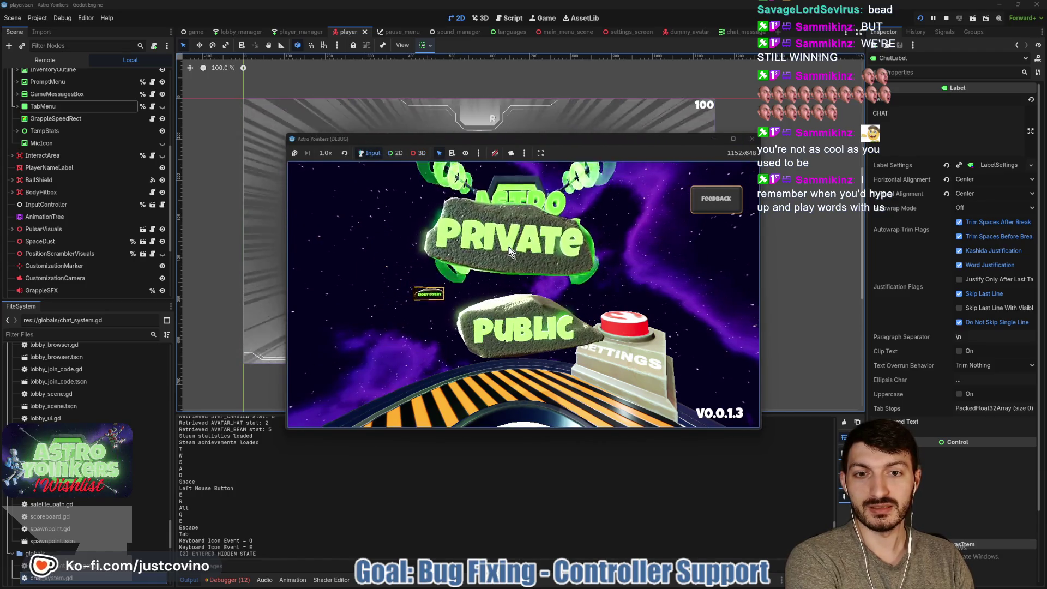
click(504, 249)
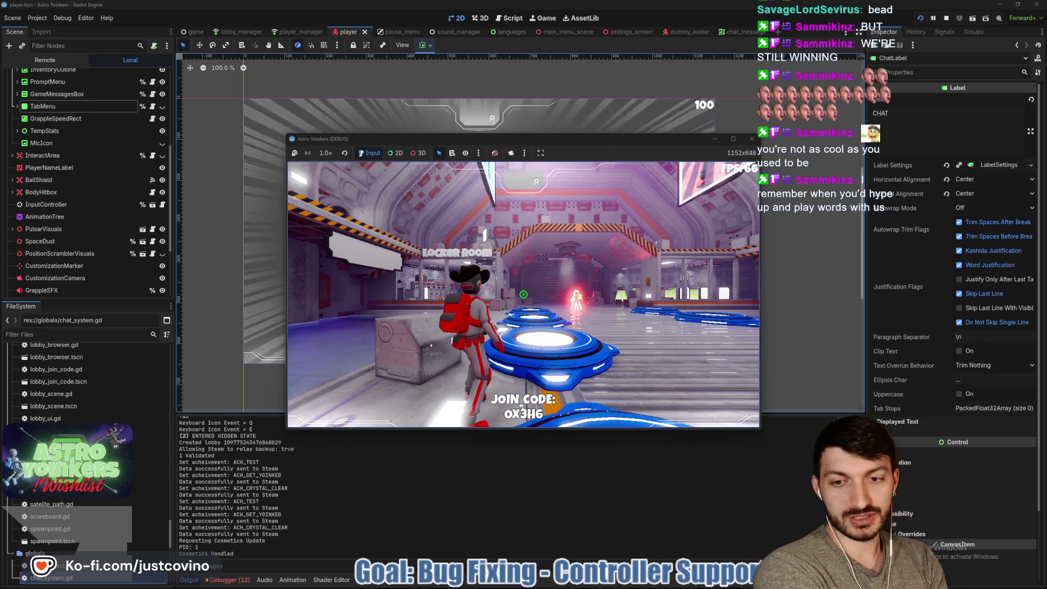
key(F8)
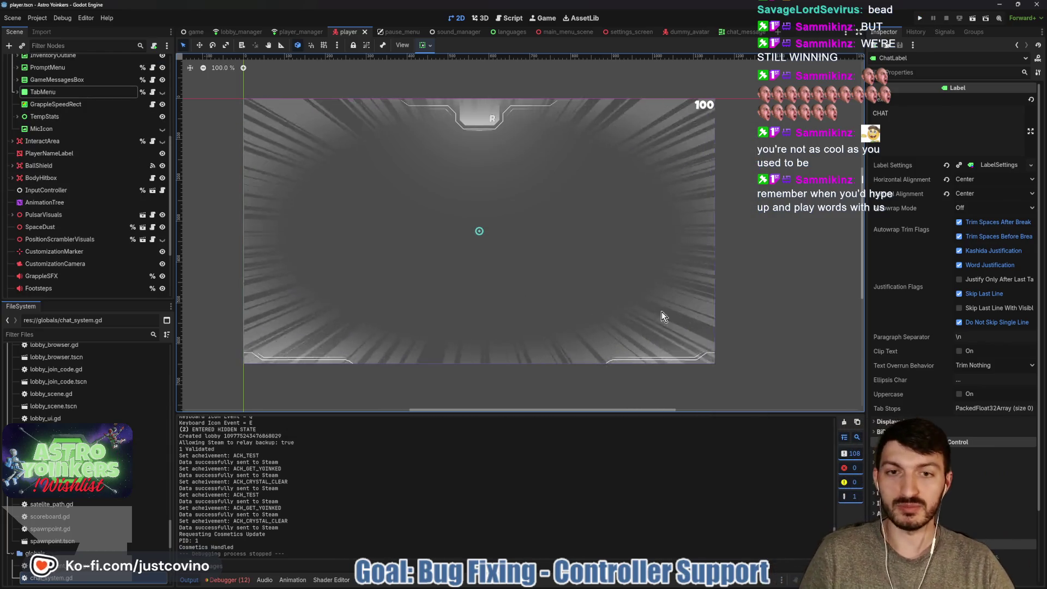
Step: Commit the three changed files as 'text chat fixed (Got Deleted)' and push to origin
key(ctrl+s)
click(587, 584)
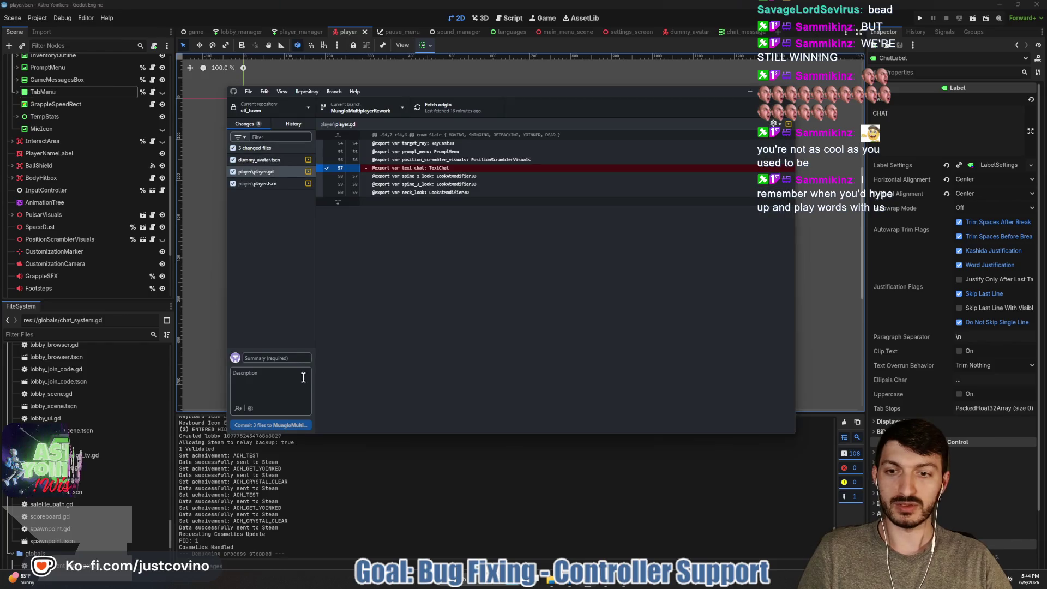
click(286, 357)
text(text chat )
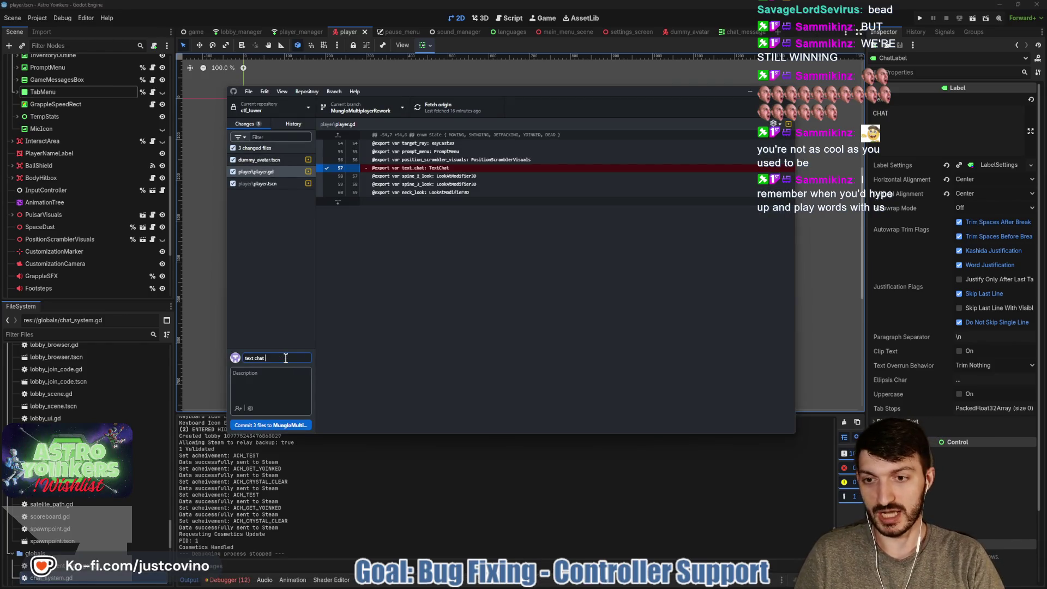
text(fixed)
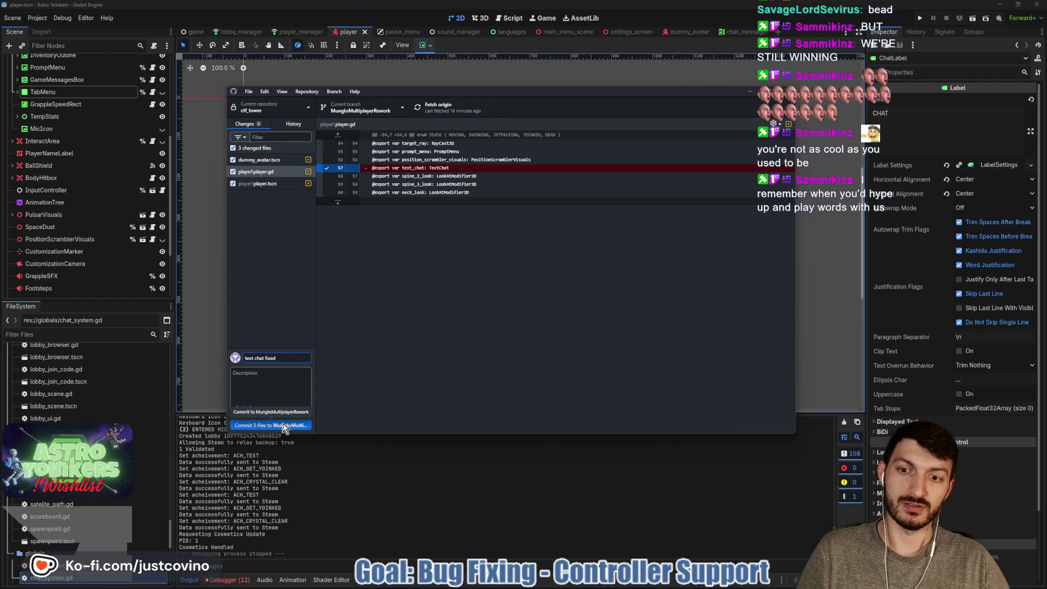
text( (Got Deleted)
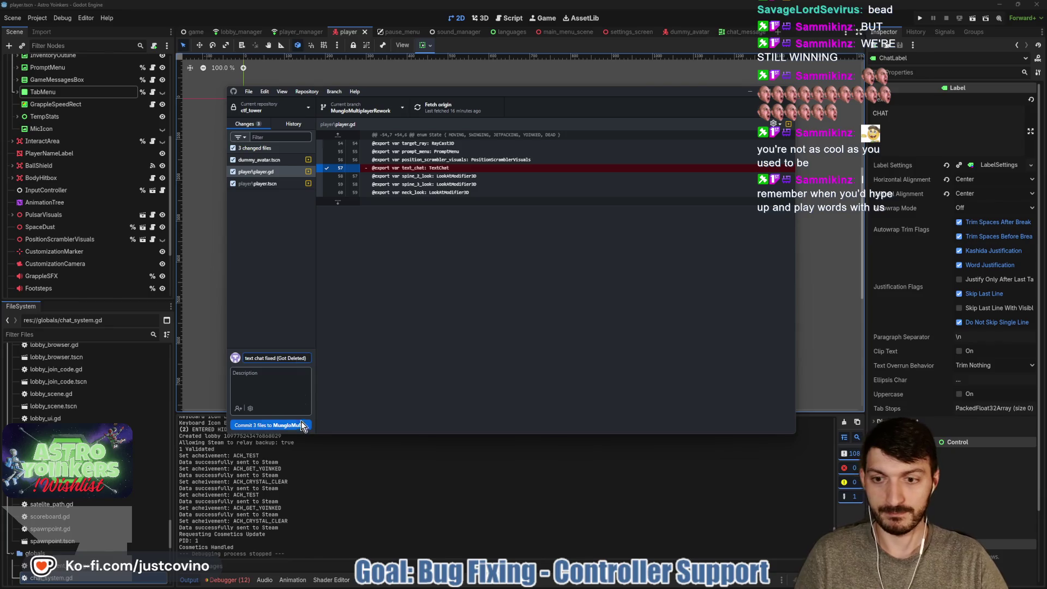
click(301, 423)
click(654, 202)
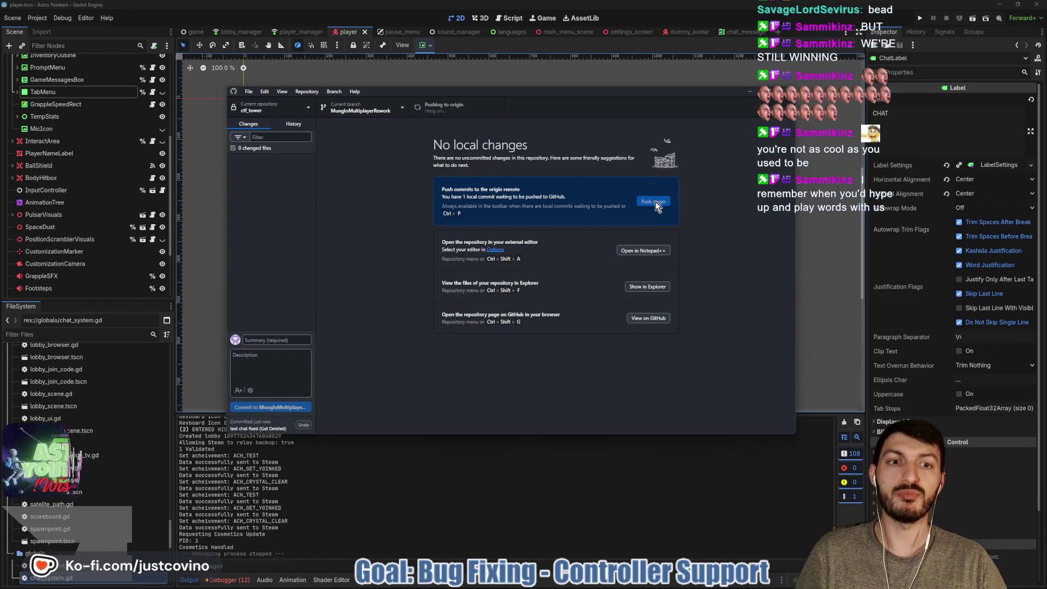